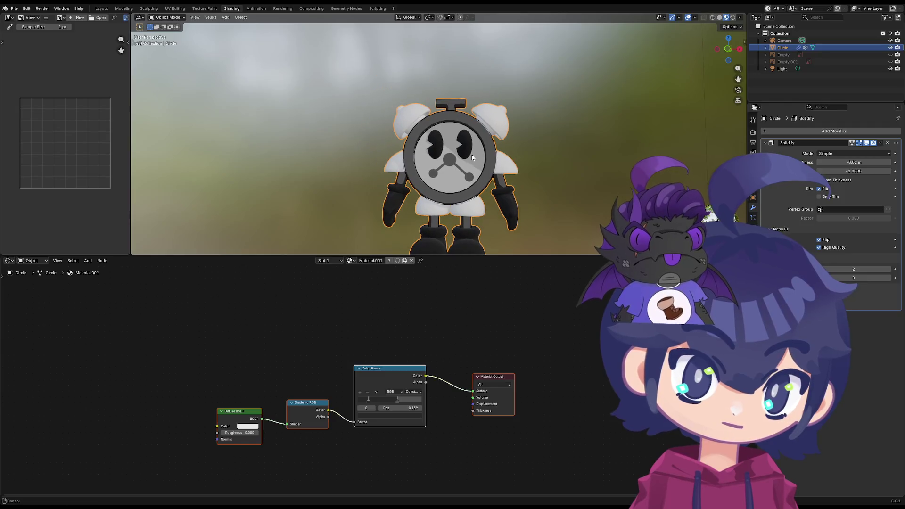
Switch to the front view and revert the file to its last saved version
key(KP_5)
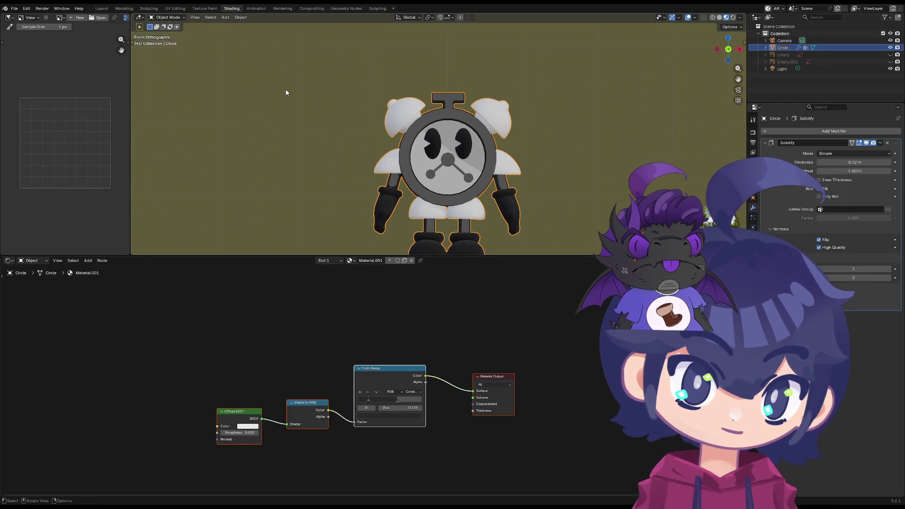
click(14, 8)
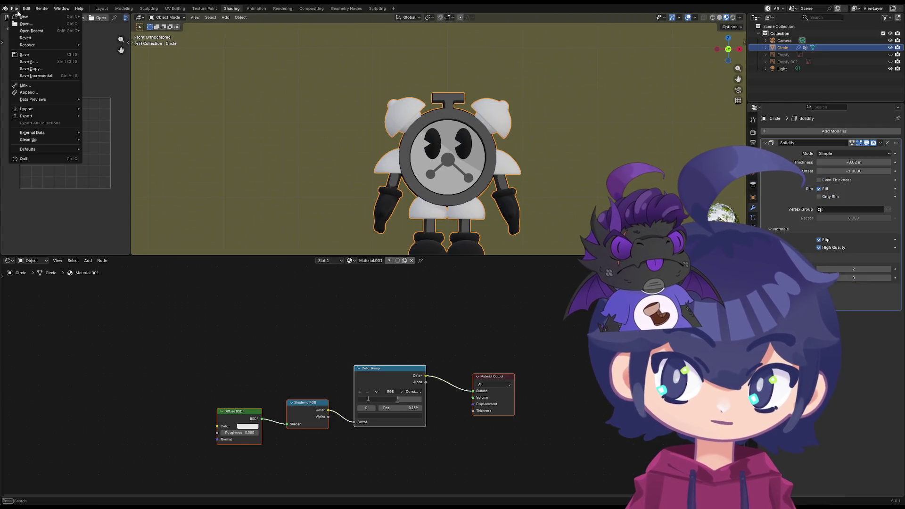
click(45, 37)
click(442, 262)
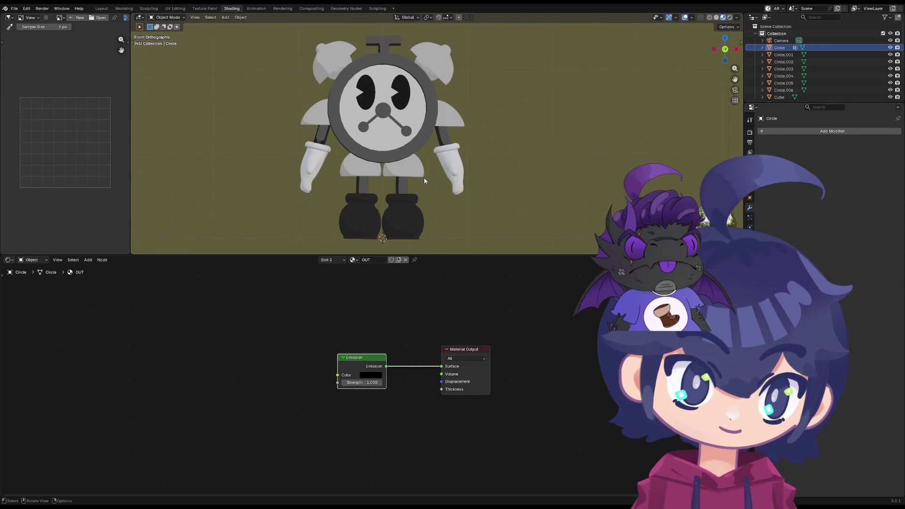
Rearrange the OUT material nodes, disconnect Emission from the output, and inspect the material panels
drag(465, 350, 443, 309)
drag(363, 357, 324, 314)
mouse_move(420, 326)
mouse_down()
mouse_move(380, 335)
mouse_move(420, 325)
mouse_move(422, 305)
mouse_move(379, 308)
mouse_up()
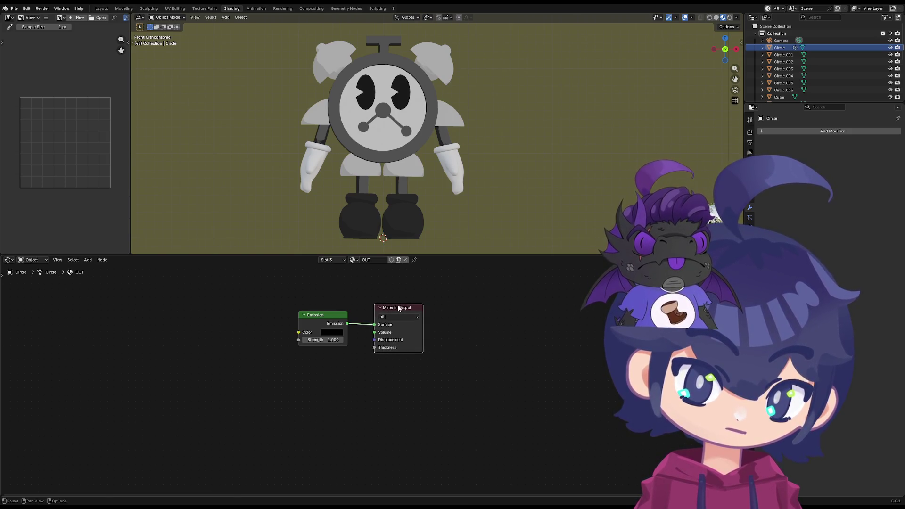
click(750, 257)
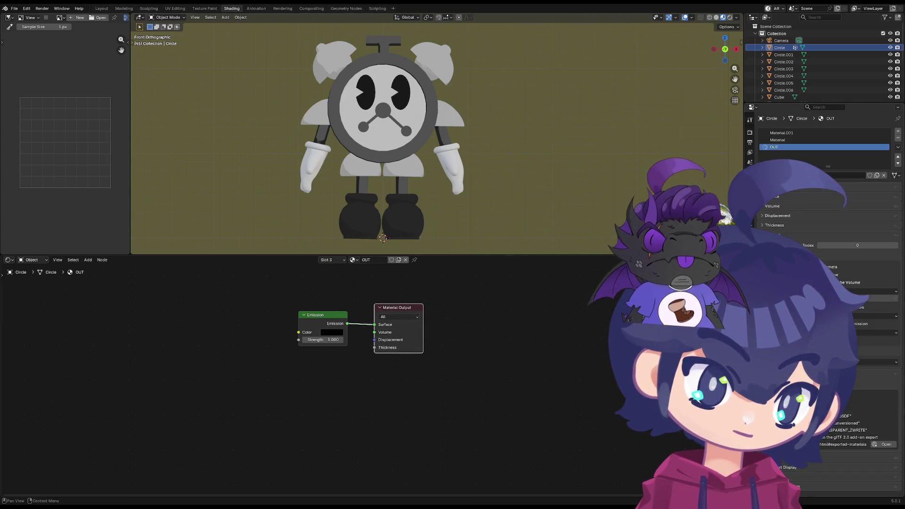
click(802, 283)
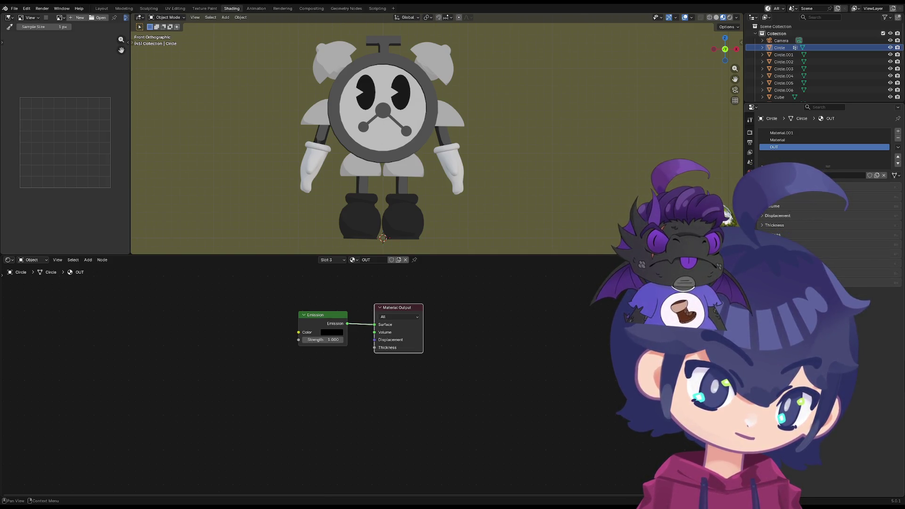
click(801, 187)
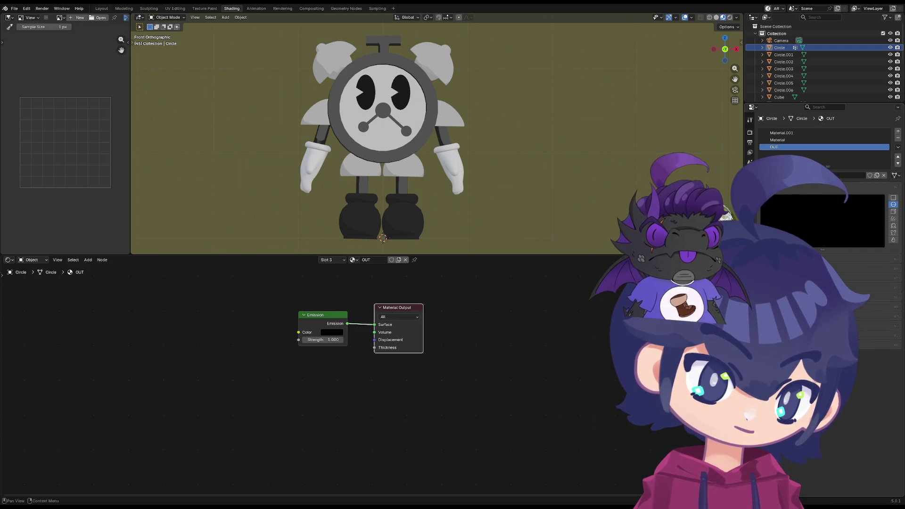
Delete the Emission node and unlink the OUT material from the Circle's third slot
drag(457, 284, 299, 338)
key(x)
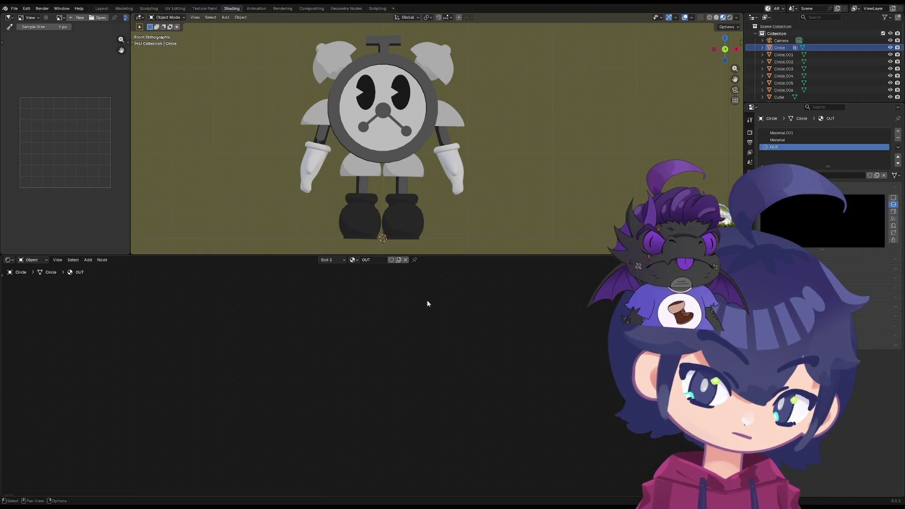
key(ctrl+z)
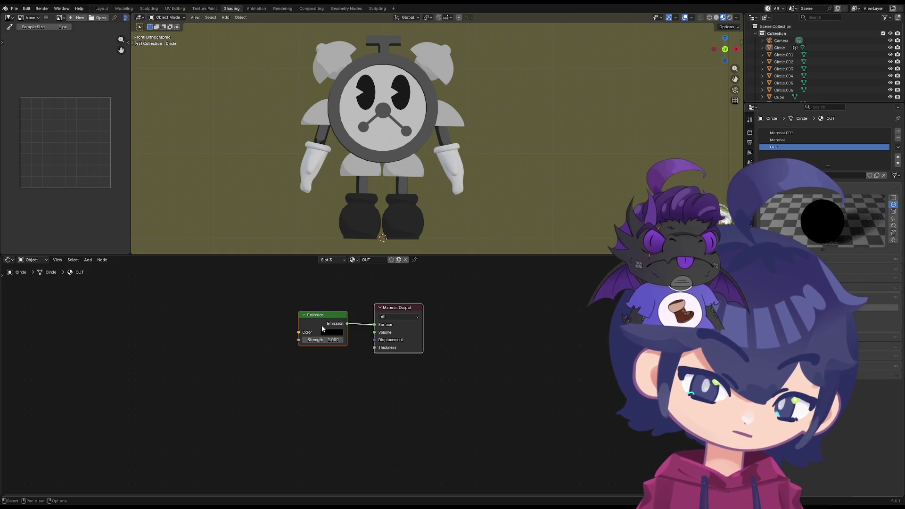
key(x)
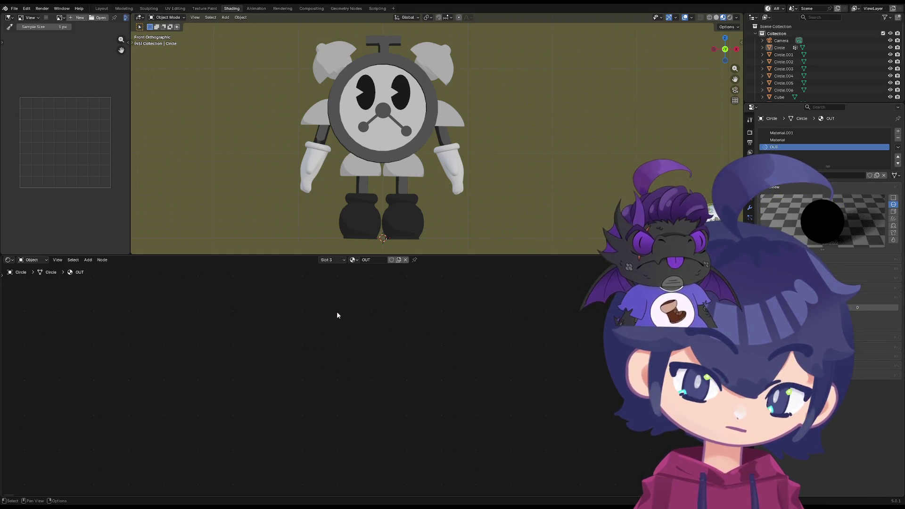
key(ctrl+z)
key(x)
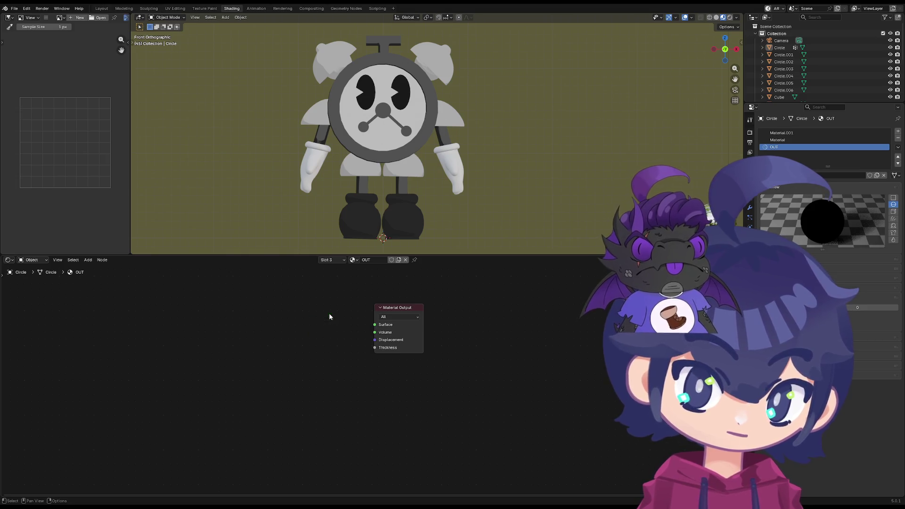
click(409, 310)
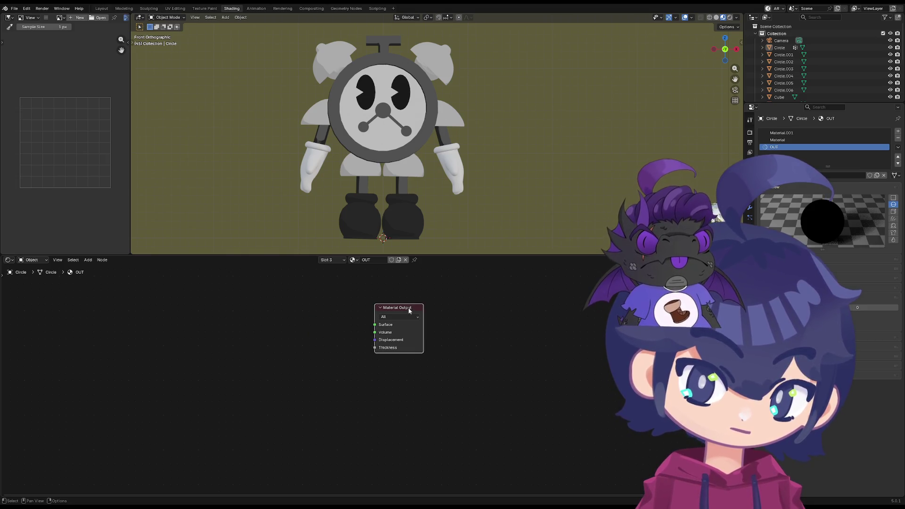
click(405, 260)
Create Material.005 in the slot with a black Principled BSDF base colour
click(363, 260)
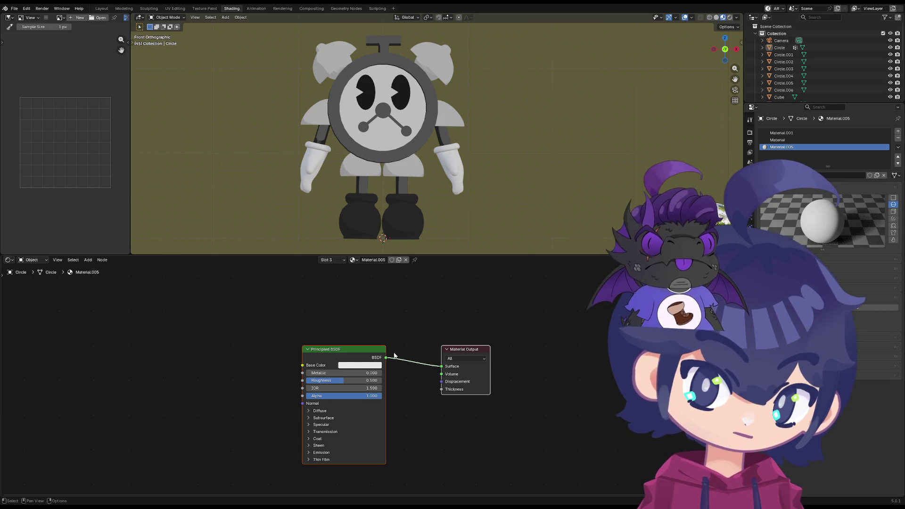
click(367, 365)
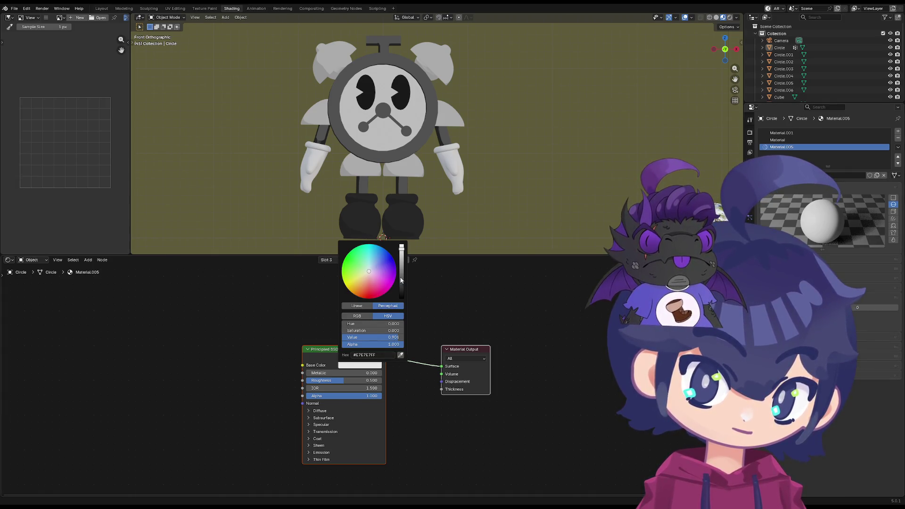
drag(391, 337, 330, 337)
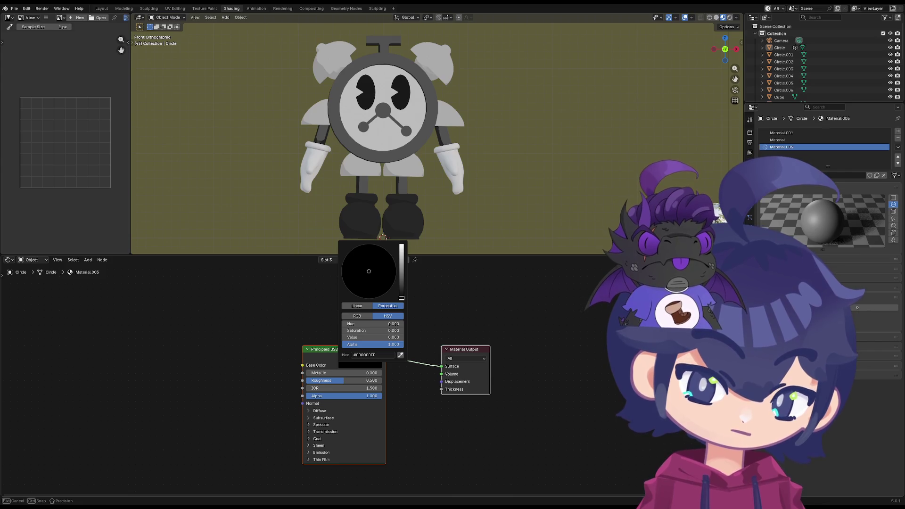
click(308, 411)
mouse_move(330, 419)
mouse_down()
mouse_move(330, 375)
mouse_move(358, 375)
mouse_move(379, 423)
mouse_up()
key(ctrl+z)
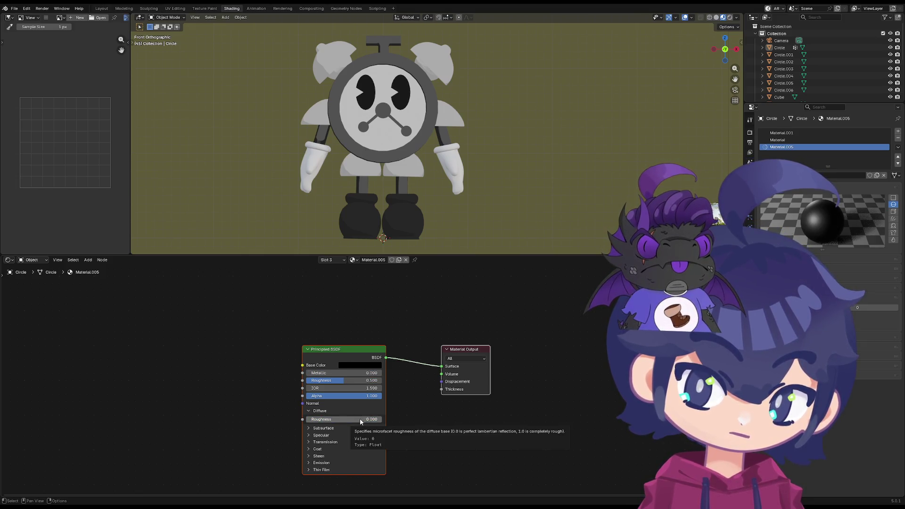
key(ctrl+z)
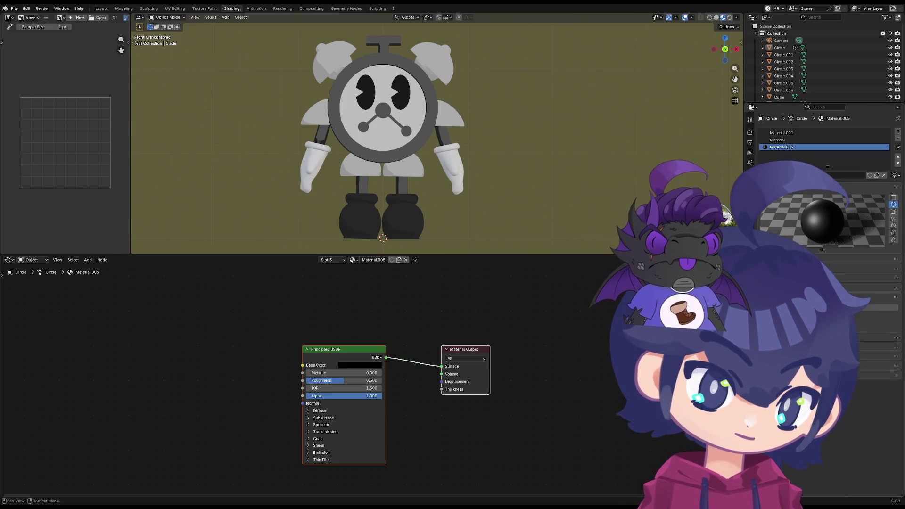
Delete Material.005's shader nodes from the node editor
click(887, 337)
click(886, 354)
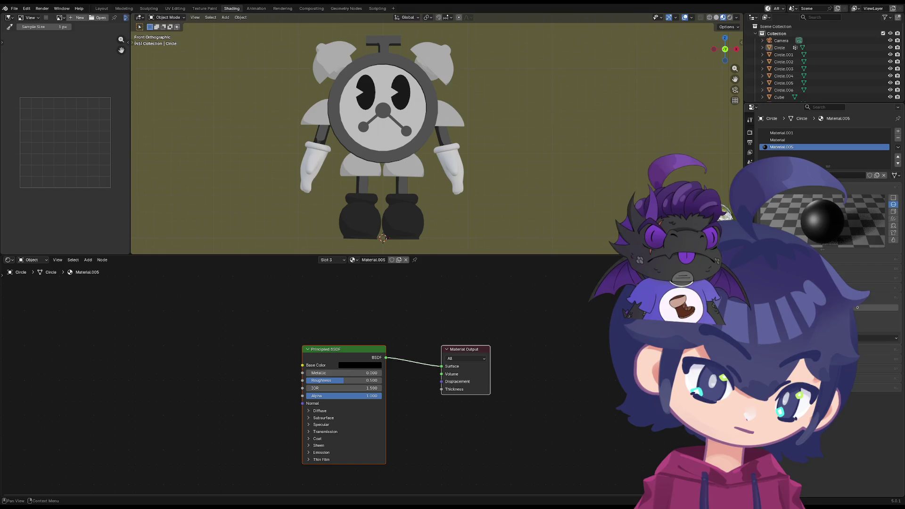
click(762, 450)
click(762, 449)
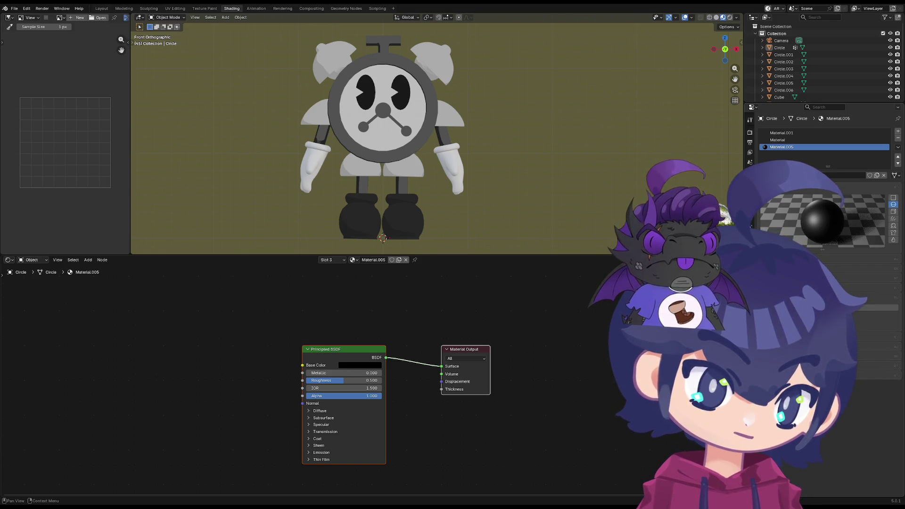
key(x)
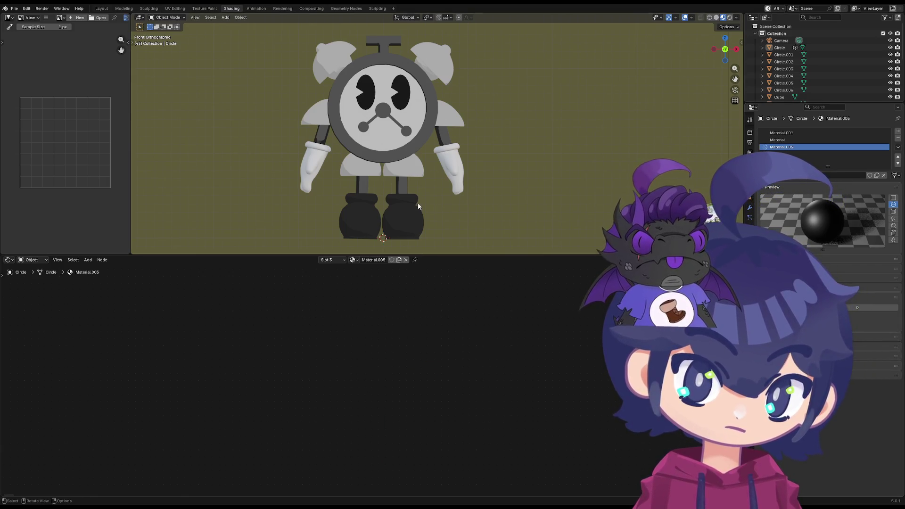
shift+middle_drag(396, 134, 448, 199)
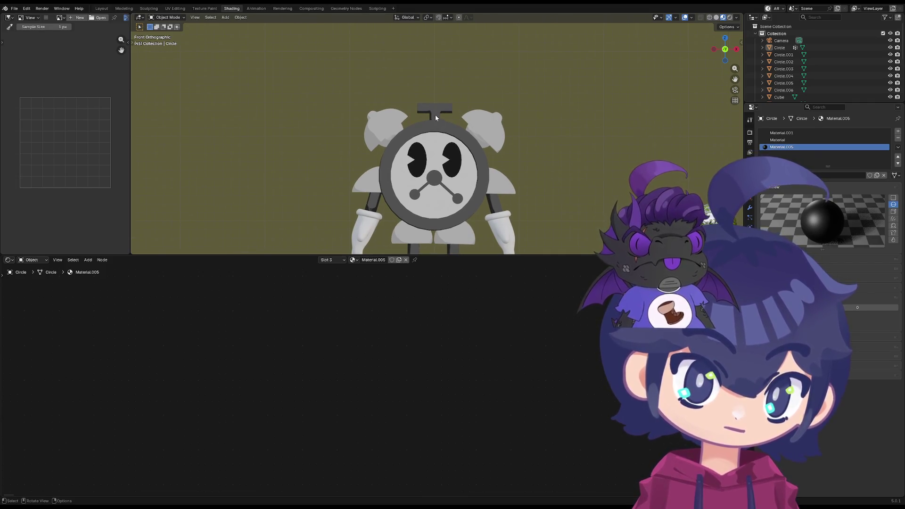
Select the T-shaped handle, save the file as Tom_Wip.blend, and enlarge the 3D viewport
click(434, 114)
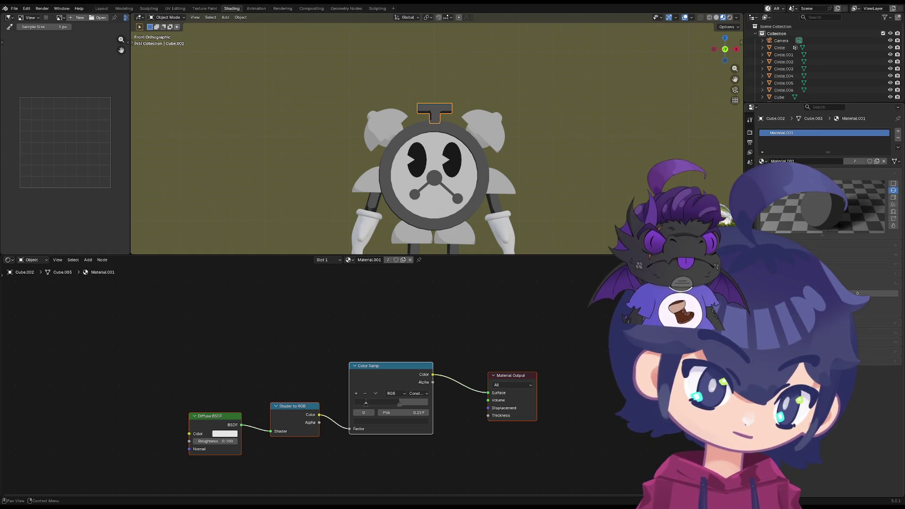
key(ctrl+s)
scroll(563, 217, down, 3)
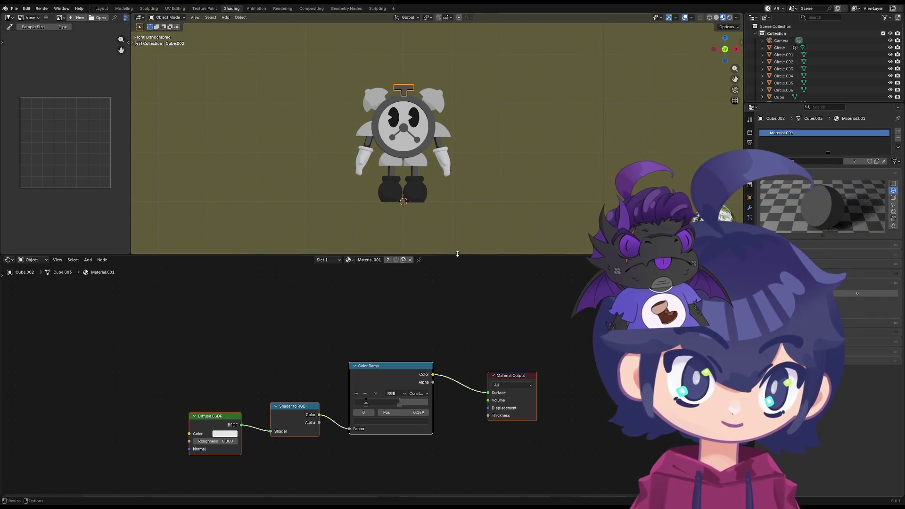
mouse_move(457, 255)
mouse_down()
mouse_move(472, 306)
mouse_move(425, 419)
mouse_up()
scroll(367, 300, up, 4)
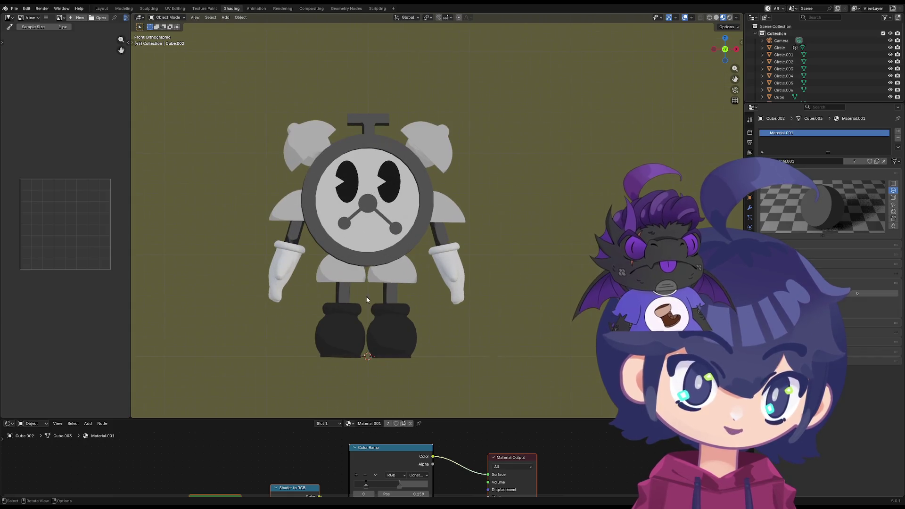
click(102, 8)
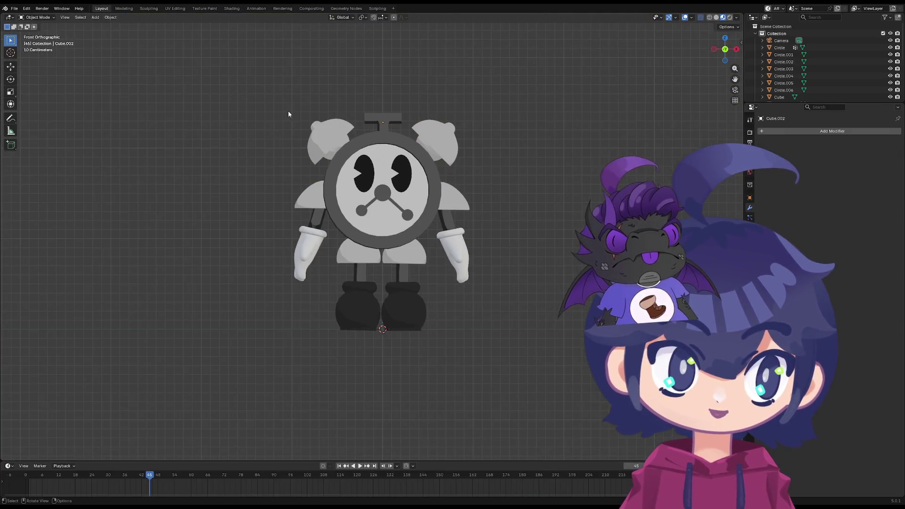
scroll(302, 132, up, 4)
shift+middle_drag(317, 154, 317, 174)
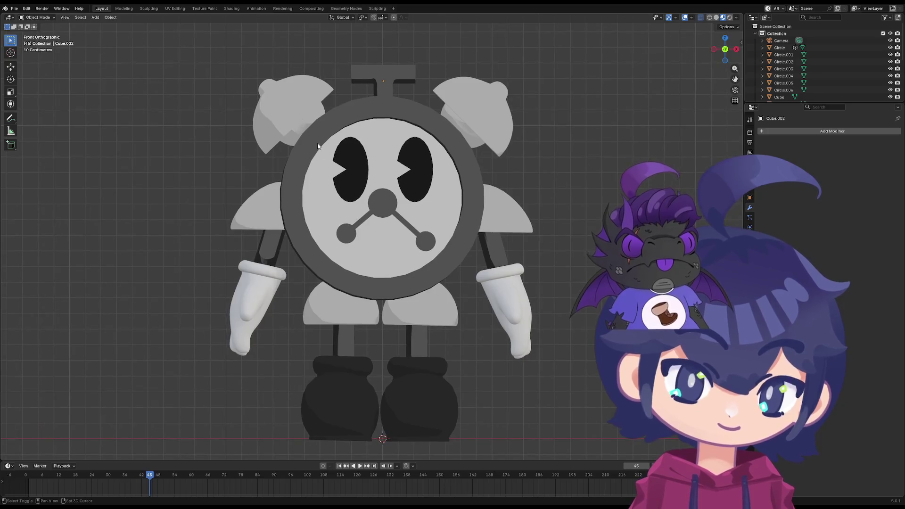
key(Tab)
key(Tab)
mouse_move(212, 133)
middle_down()
mouse_move(234, 142)
mouse_move(245, 198)
mouse_move(255, 139)
mouse_move(274, 134)
mouse_move(302, 163)
middle_up()
scroll(227, 144, down, 5)
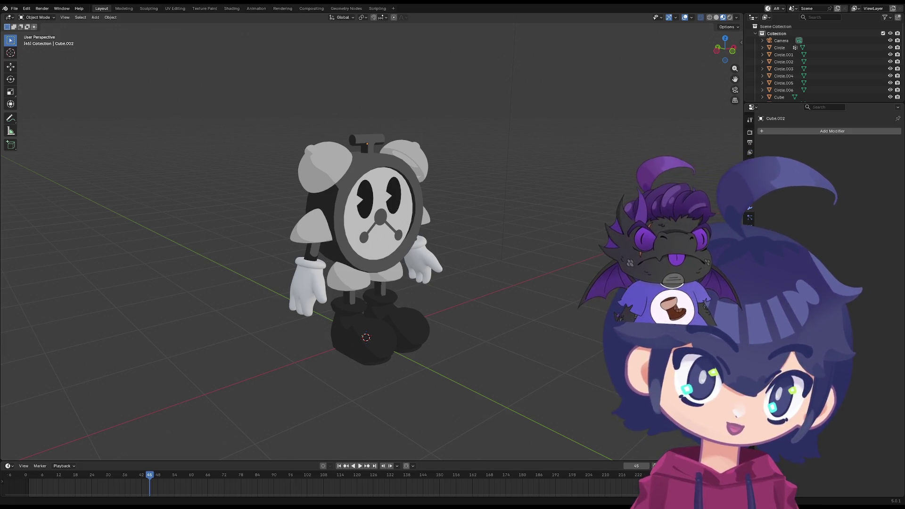
Add a Solidify modifier to the T-shaped top handle
click(363, 147)
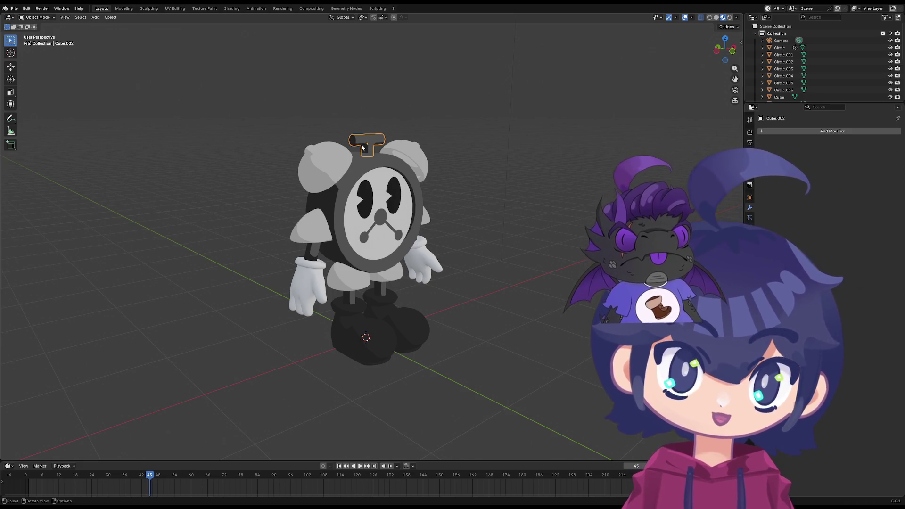
mouse_move(363, 147)
middle_down()
mouse_move(402, 138)
mouse_move(427, 208)
middle_up()
scroll(402, 138, up, 3)
click(766, 131)
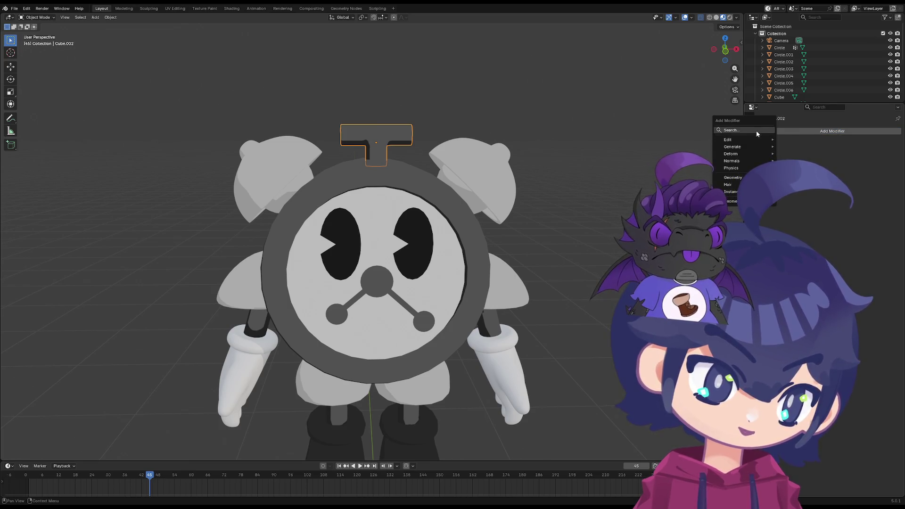
text(solid)
key(Return)
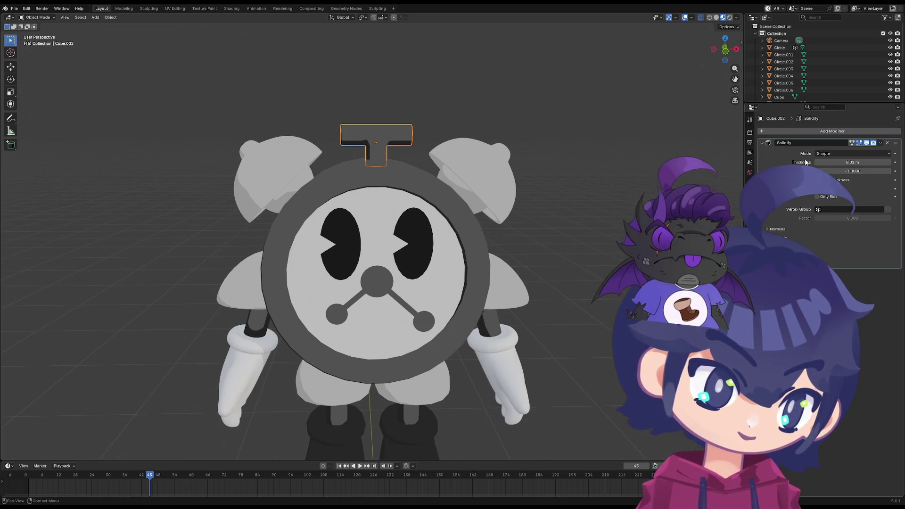
Enable Flip and High Quality normals on the Solidify modifier, then go to the Shading workspace
click(779, 229)
click(820, 240)
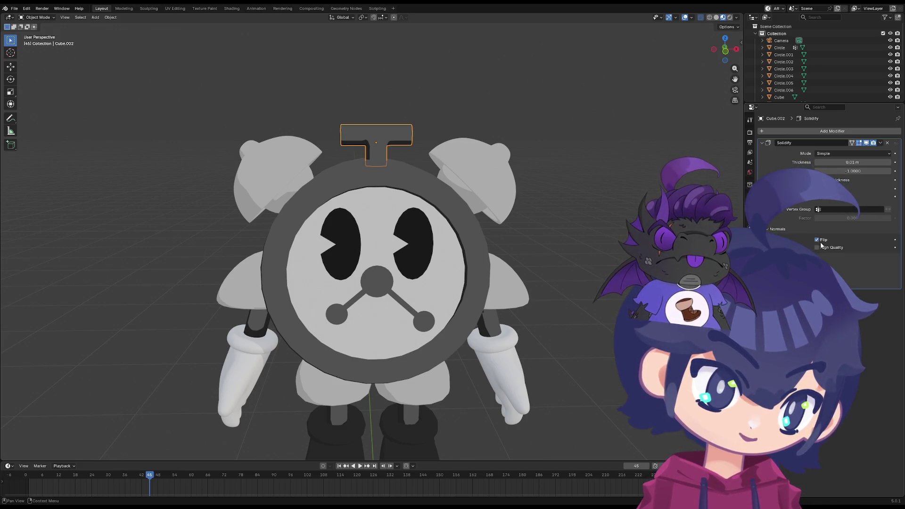
click(819, 247)
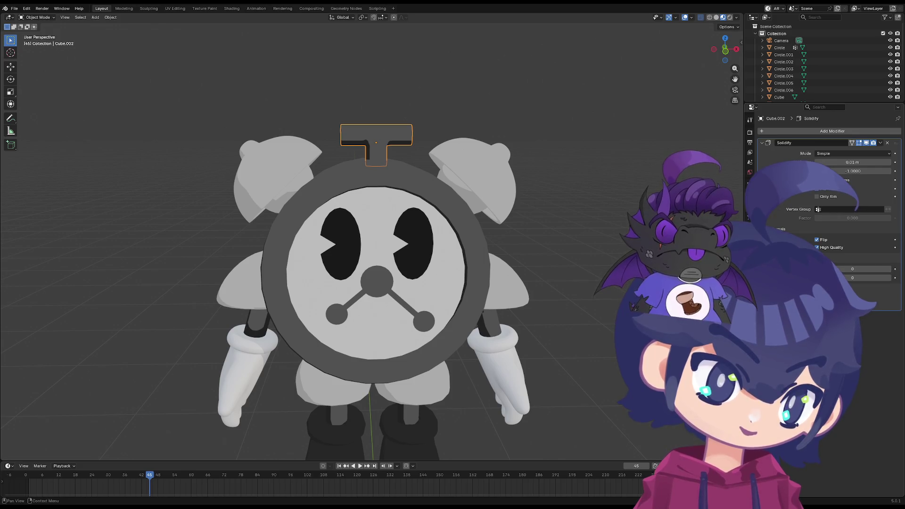
shift+middle_drag(351, 245, 362, 319)
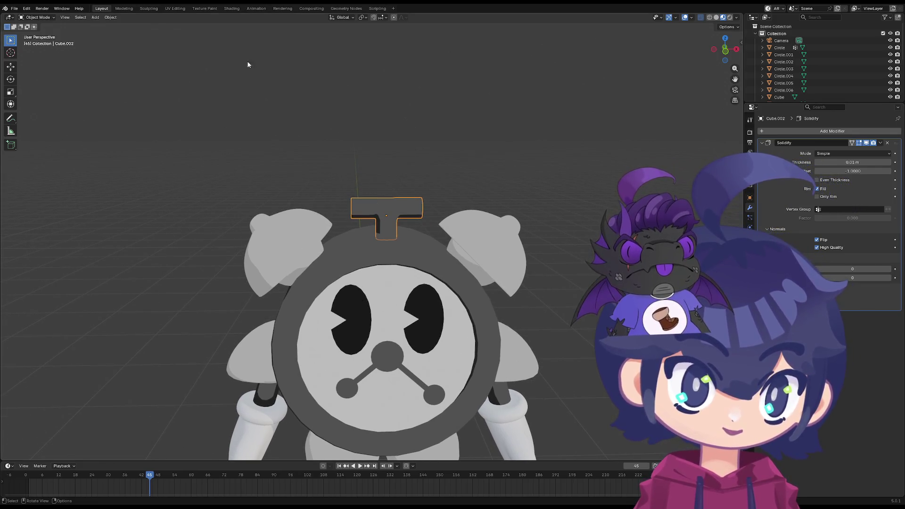
click(231, 8)
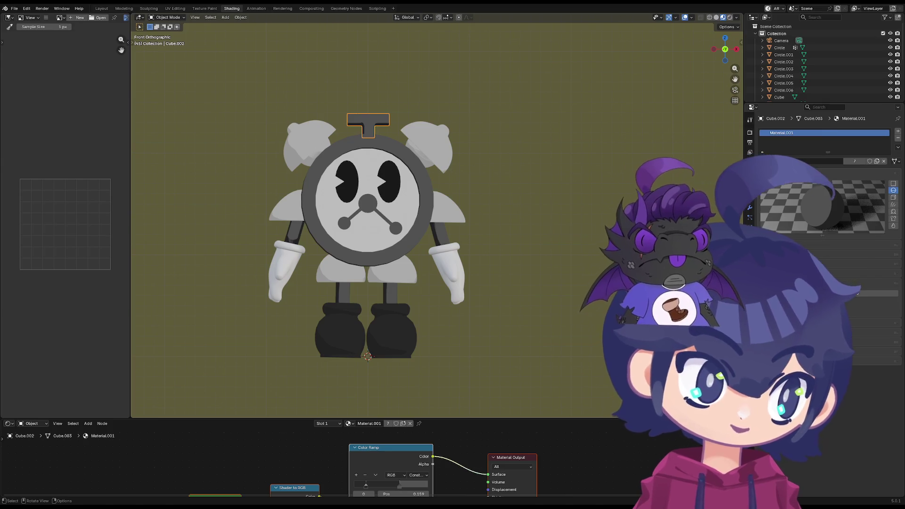
Add a second material slot on the handle holding a new material named 'Out', and enlarge the node editor
click(898, 131)
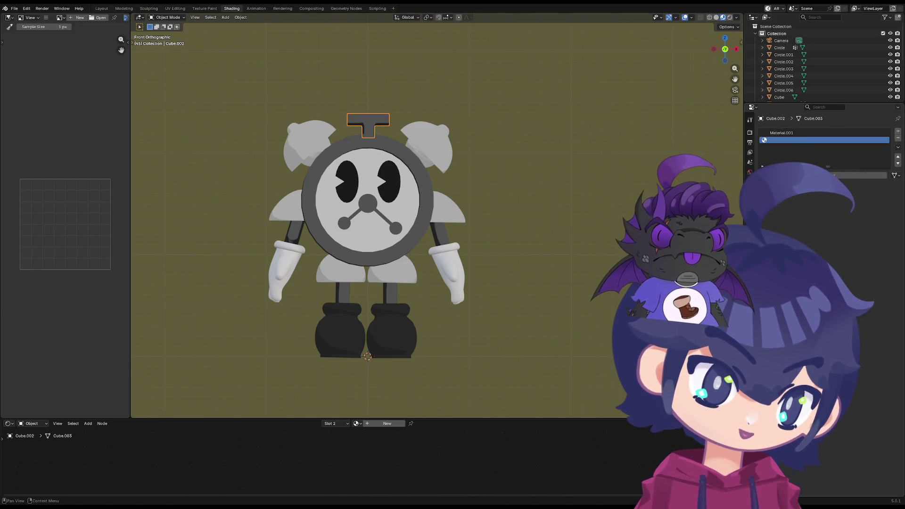
click(830, 175)
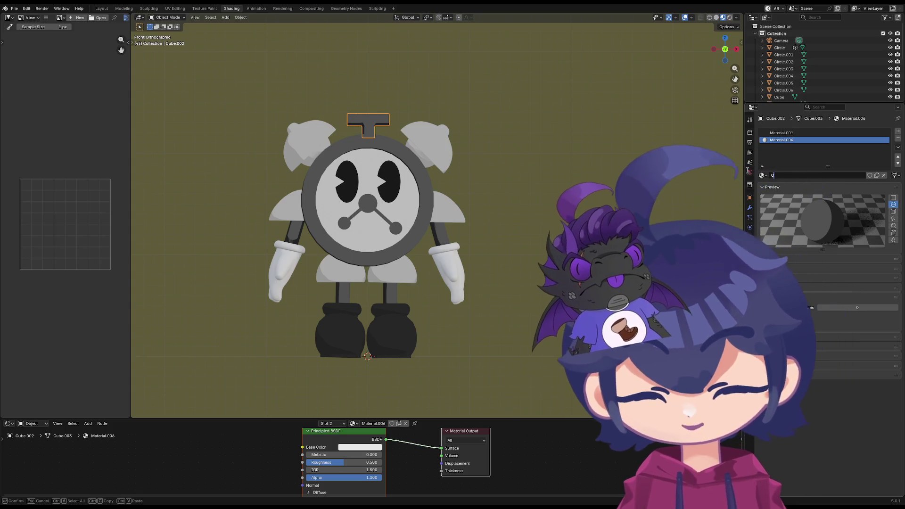
text(Out)
key(Return)
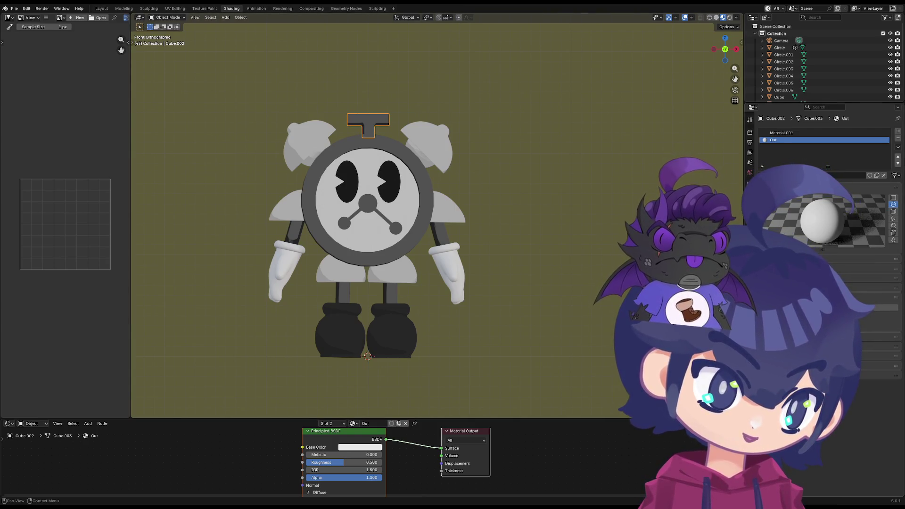
scroll(401, 443, down, 1)
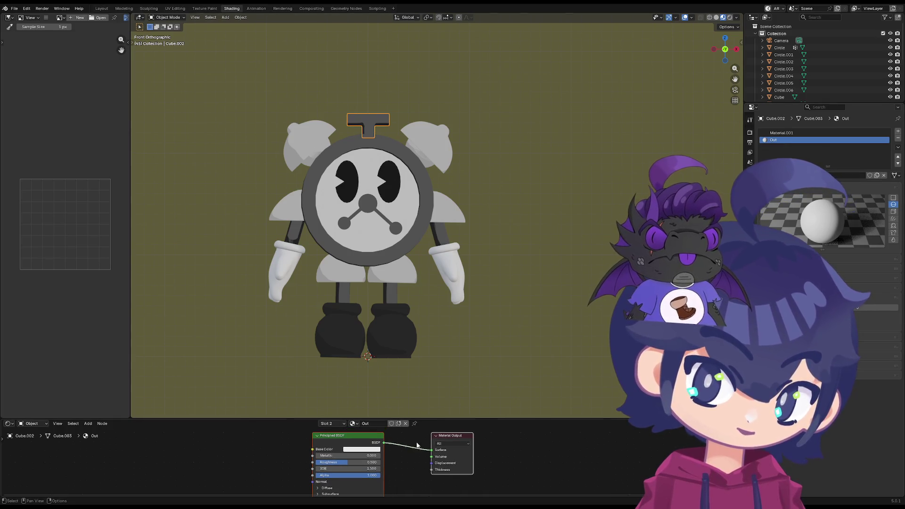
drag(401, 418, 401, 340)
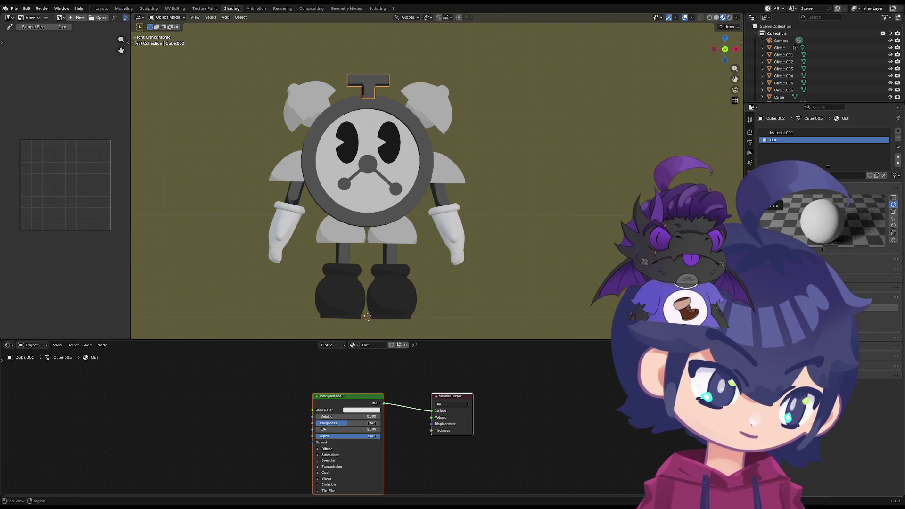
Raise the Solidify modifier's material offset to 2
click(750, 201)
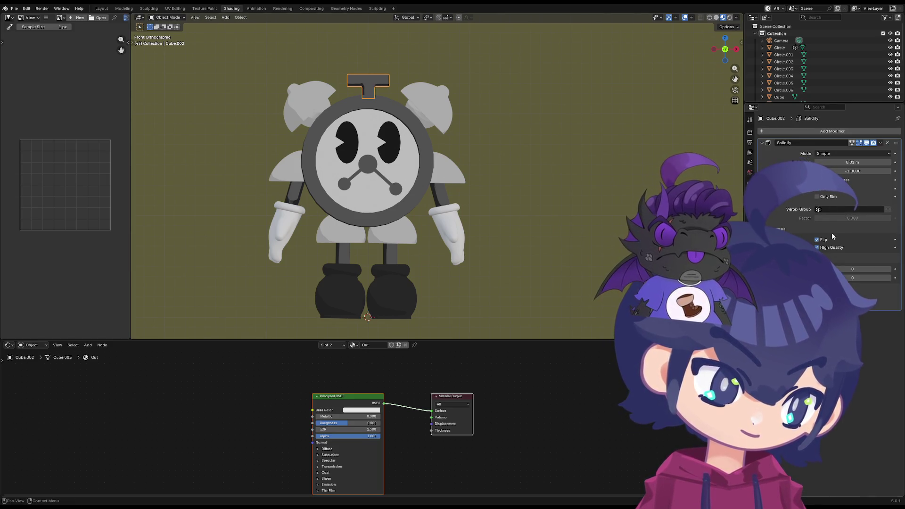
click(889, 270)
click(890, 269)
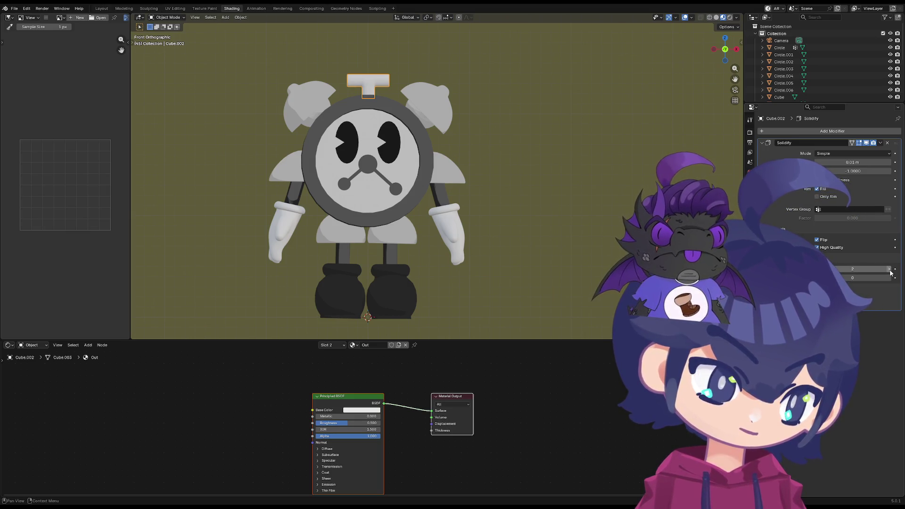
Make the Out material's base colour pure black and review the handle's material slots
click(352, 410)
drag(398, 309, 399, 355)
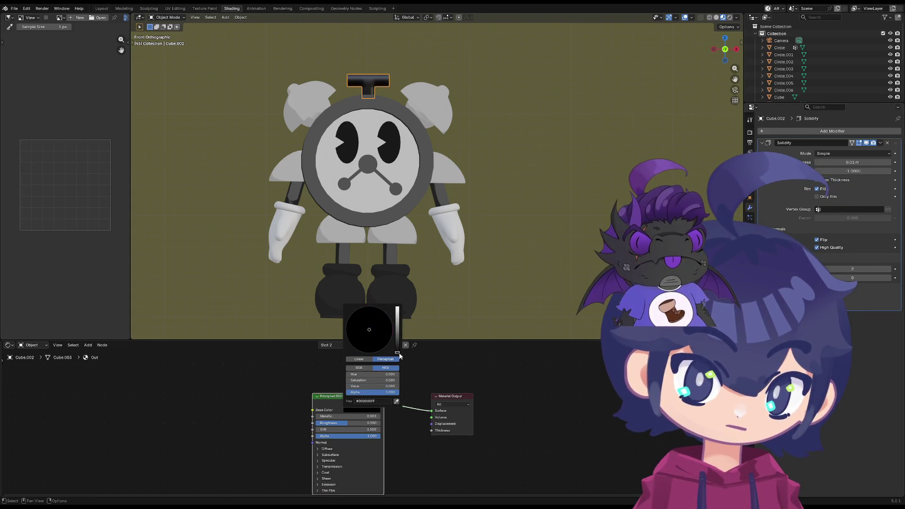
click(454, 378)
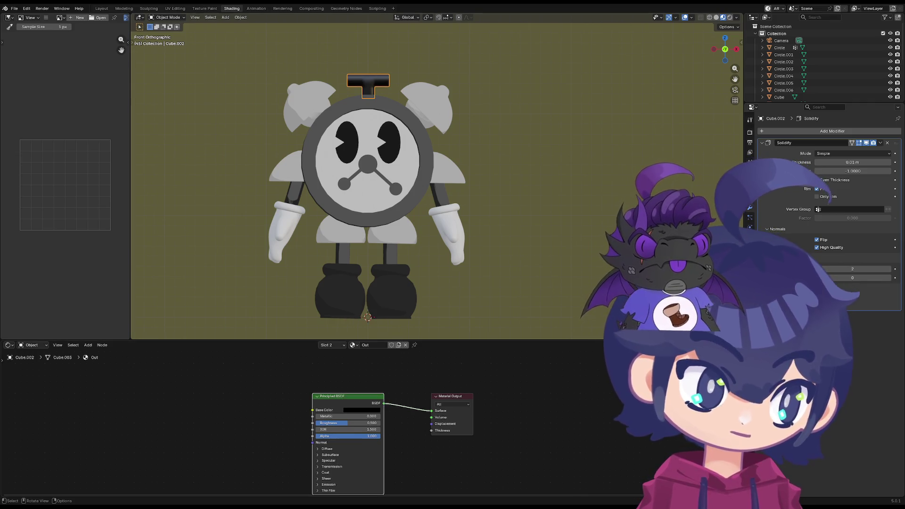
click(750, 172)
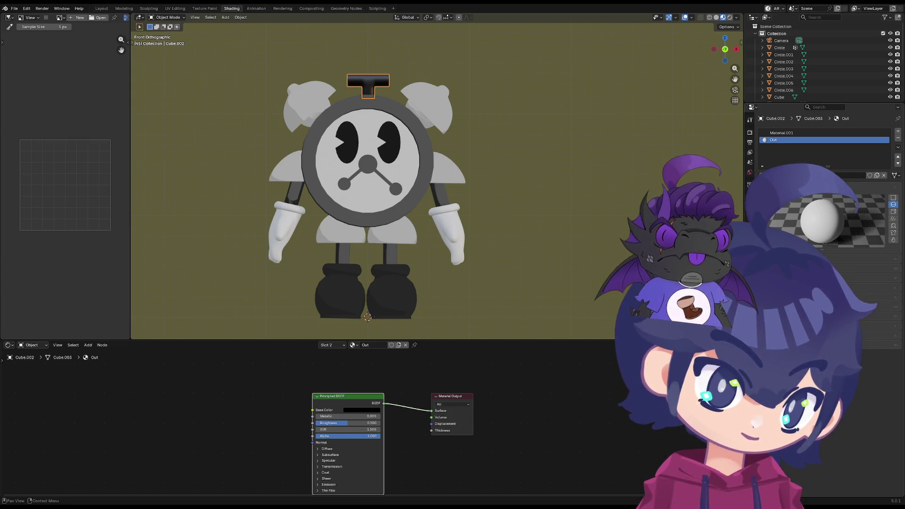
click(751, 205)
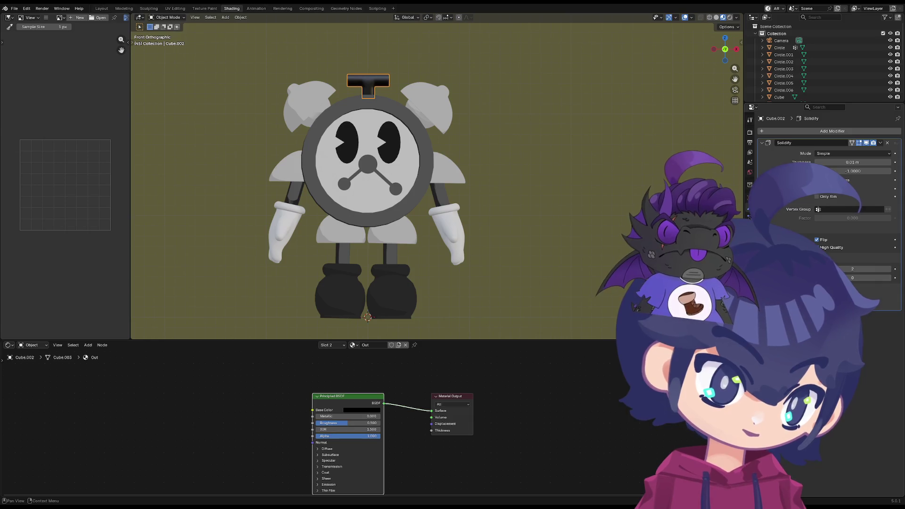
click(750, 173)
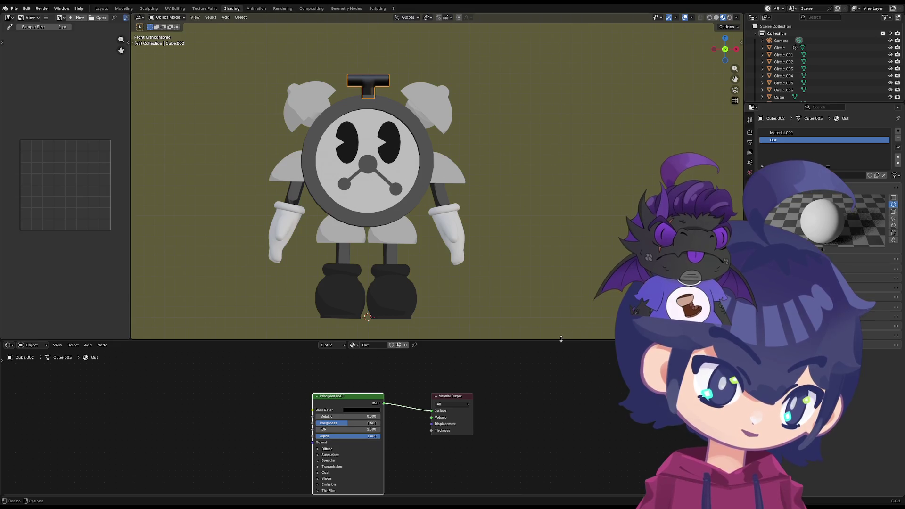
Delete the Out material's Principled BSDF, trying and removing Mix Shader and Evaluate Closure nodes
key(x)
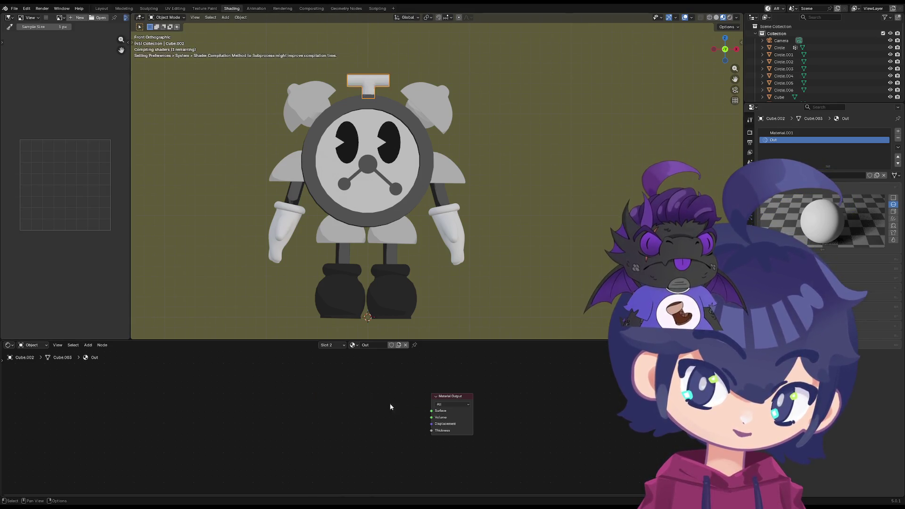
key(shift+a)
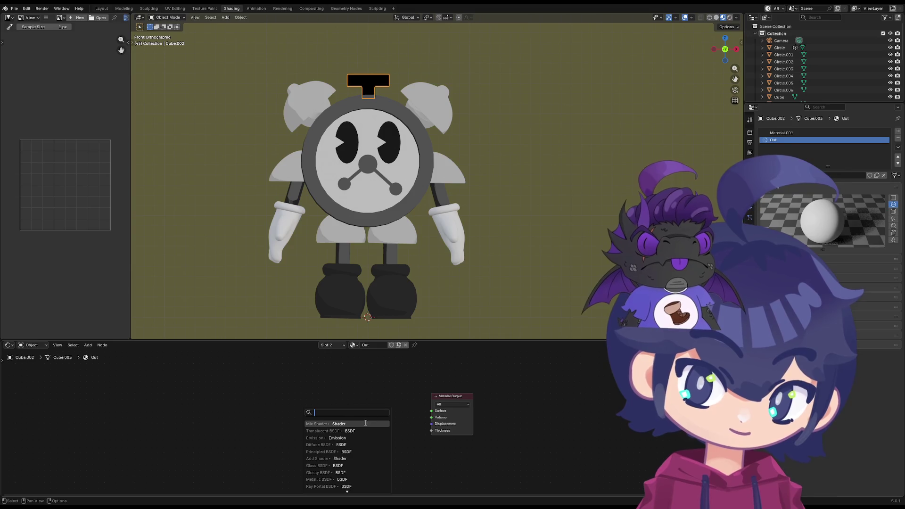
click(363, 423)
click(410, 416)
key(x)
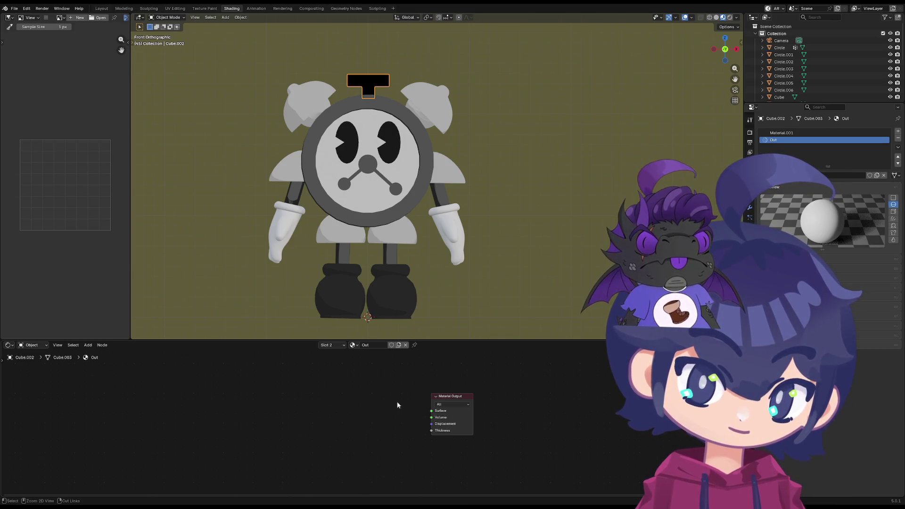
drag(432, 410, 403, 414)
key(Escape)
text(eval)
key(Return)
click(424, 411)
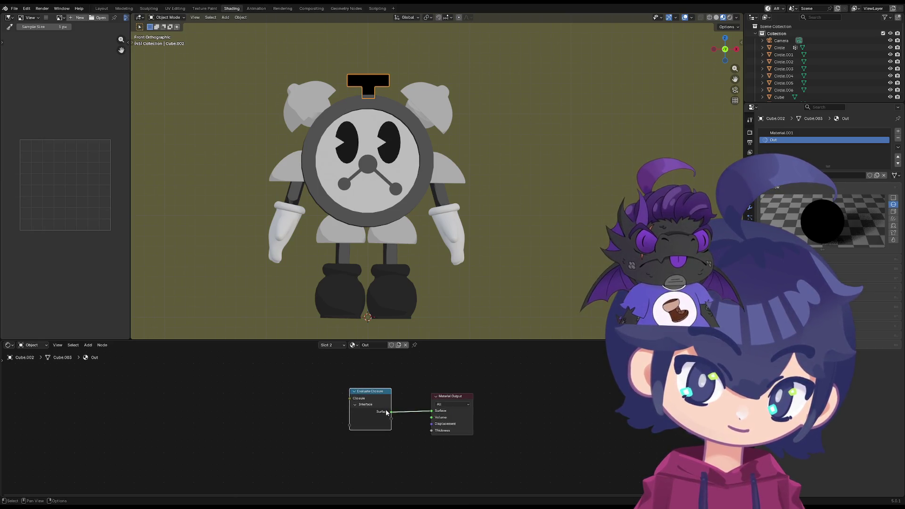
key(x)
Connect a black Emission shader to the Material Output's Surface input
drag(431, 410, 370, 406)
text(emi)
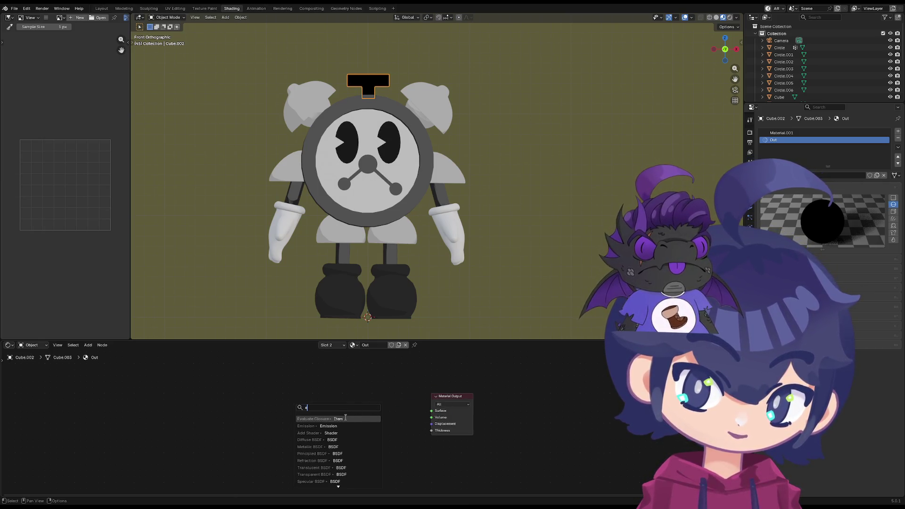
key(Return)
click(361, 413)
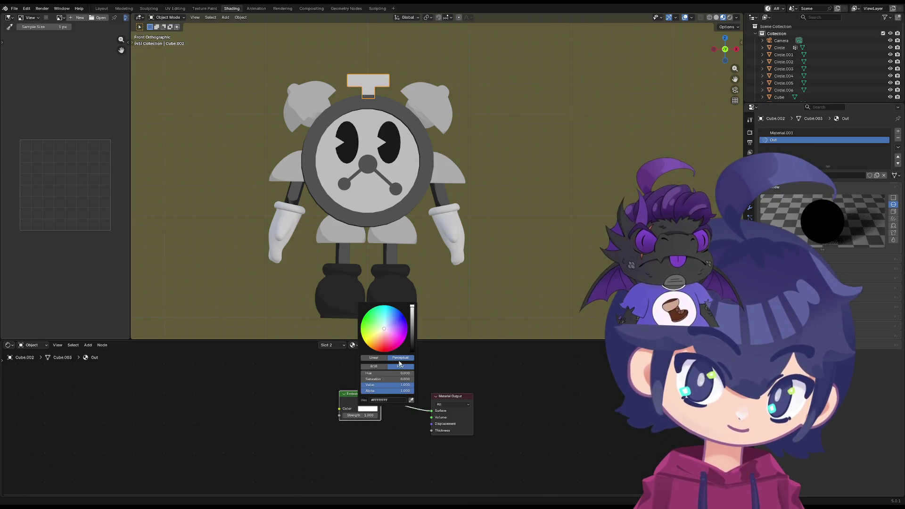
drag(412, 309, 412, 352)
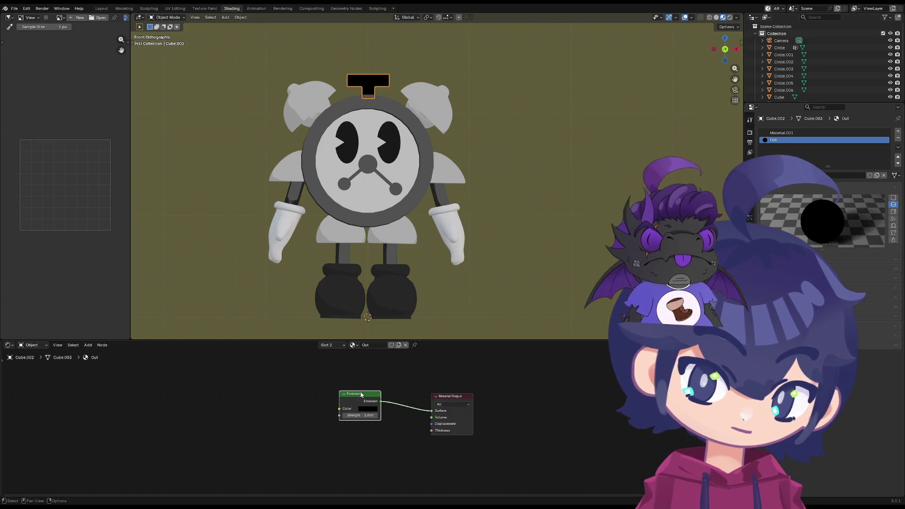
drag(362, 393, 374, 405)
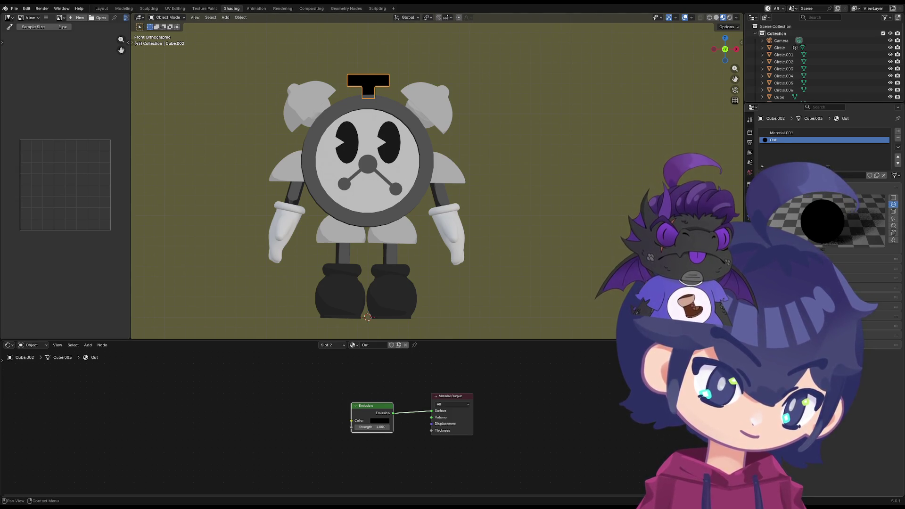
Expand the Out material's settings panels in the Material tab
click(877, 347)
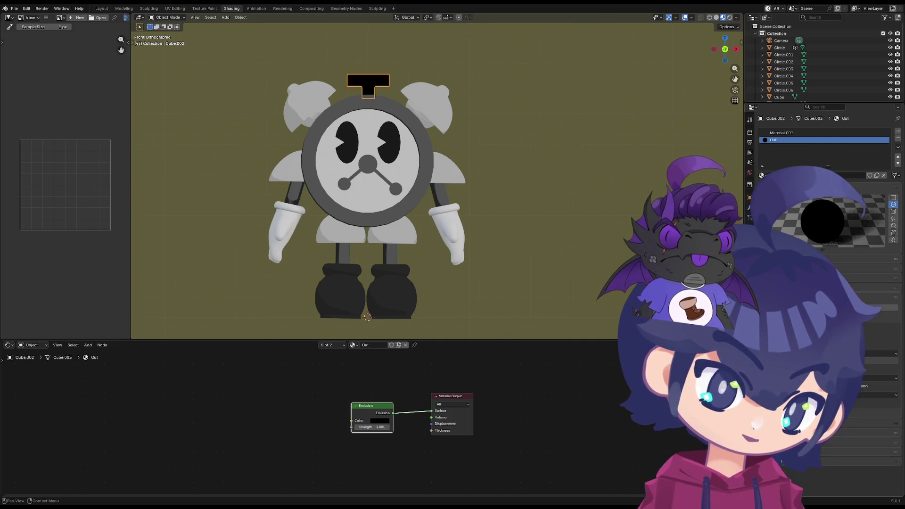
scroll(877, 401, down, 3)
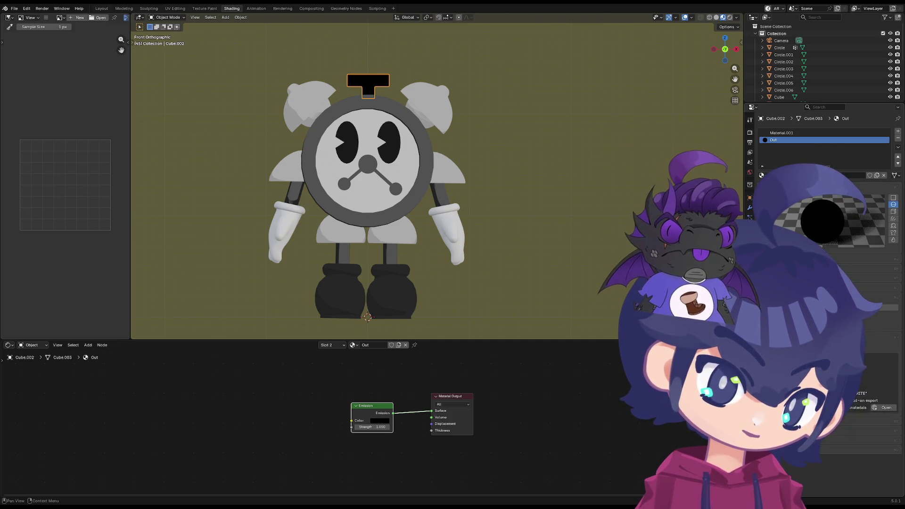
scroll(877, 354, up, 3)
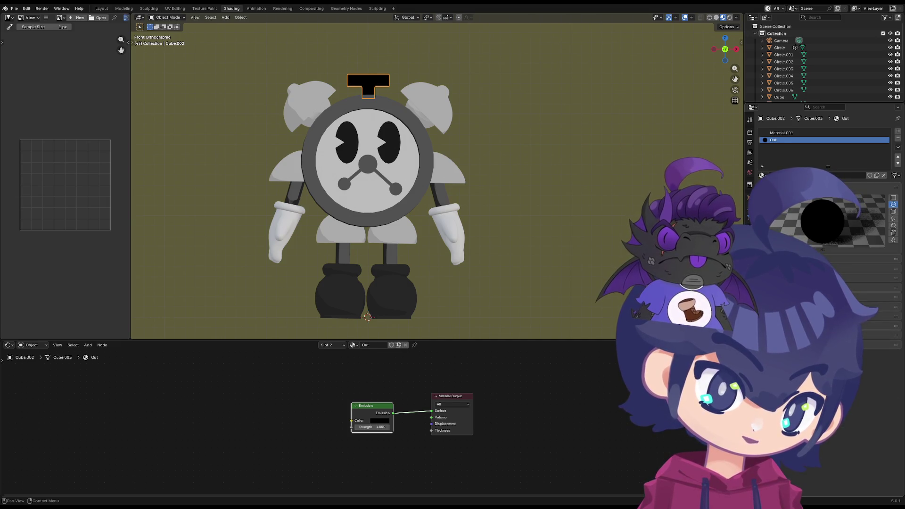
click(877, 312)
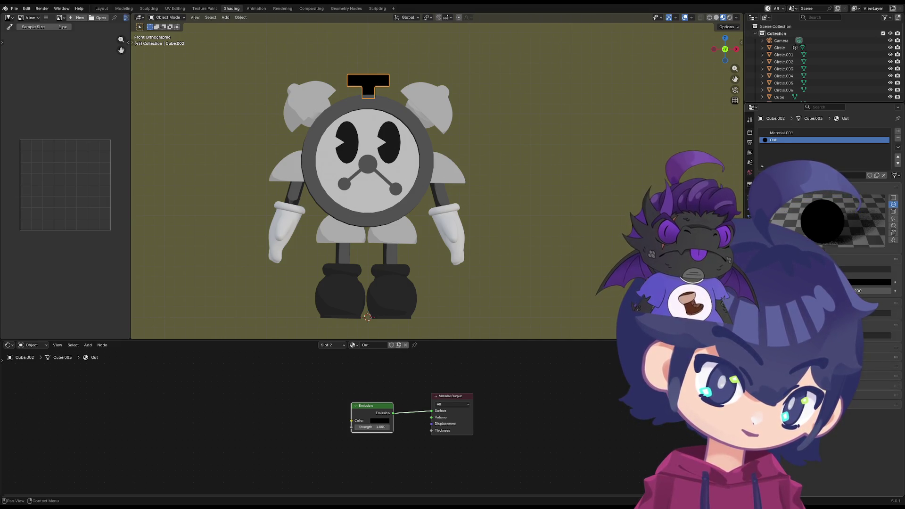
click(877, 377)
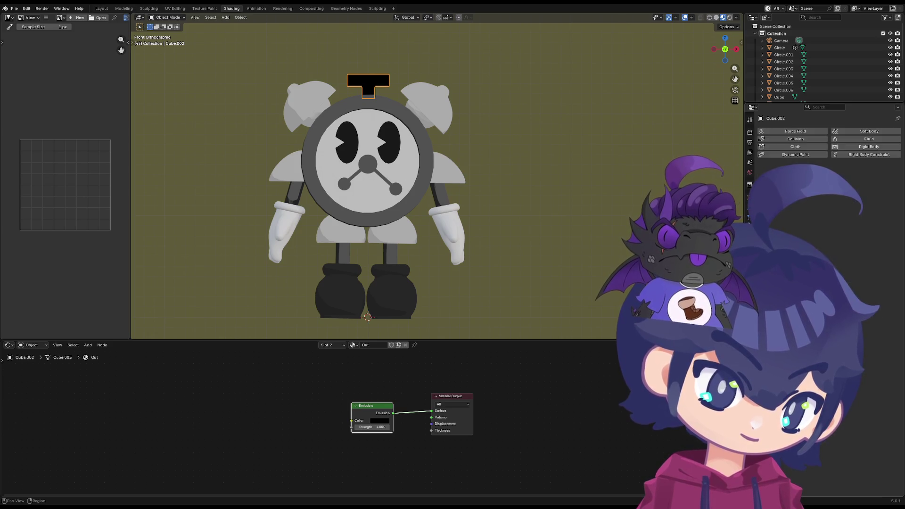
Try a thicker Solidify shell, then cancel to keep 0.01 m thickness
click(750, 204)
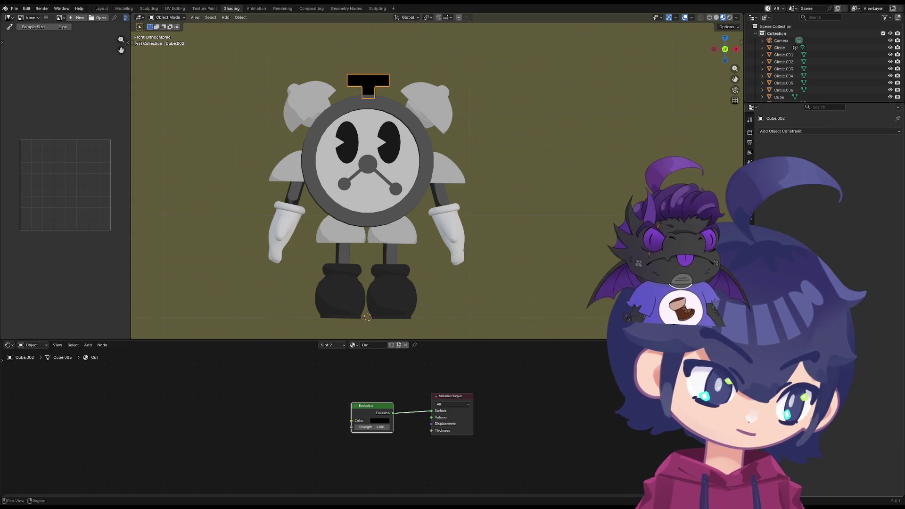
mouse_move(852, 162)
mouse_down()
mouse_move(882, 163)
mouse_move(859, 162)
mouse_up()
key(Escape)
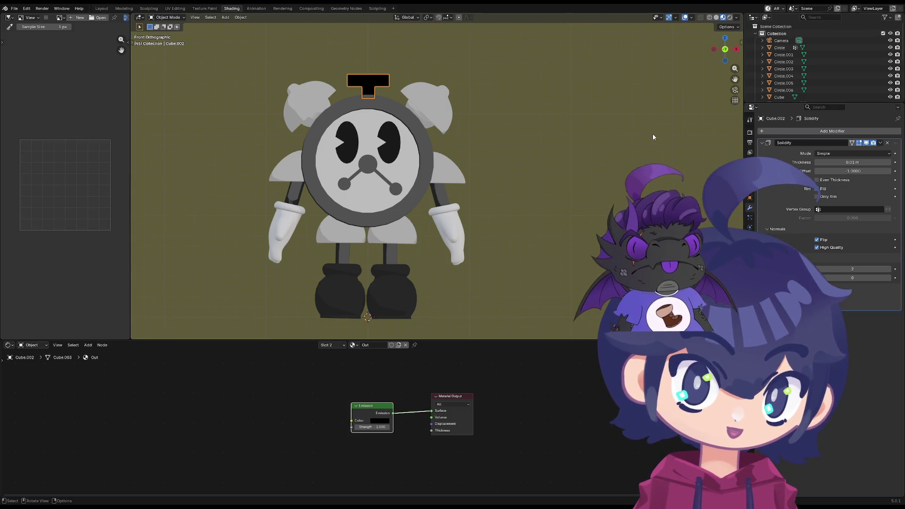
Zoom in on the clock head and show the handle's material slots including Out
middle_drag(376, 137, 384, 134)
scroll(384, 135, up, 4)
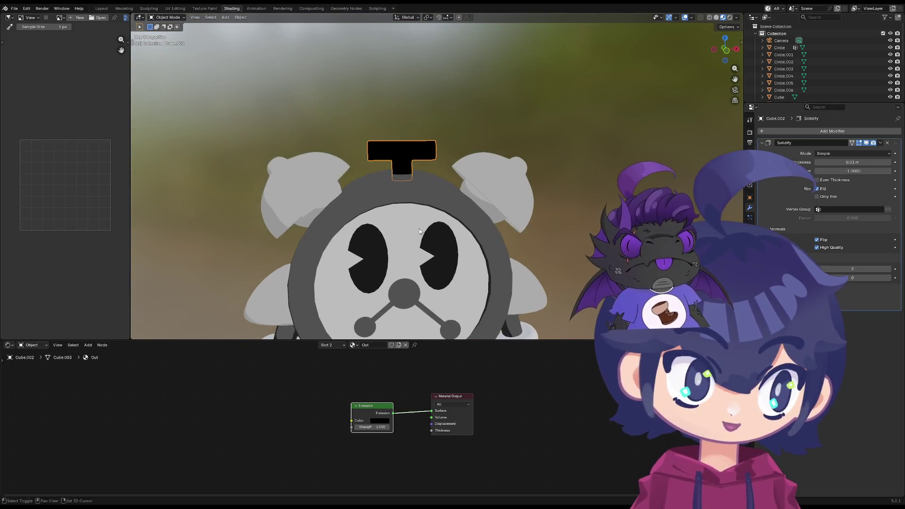
click(751, 258)
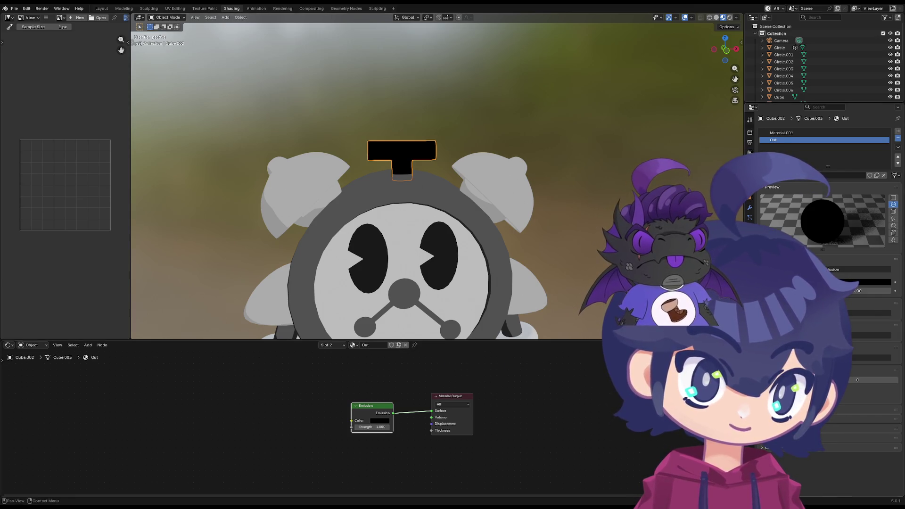
Replace the handle's Out slot with a new material in a fresh second slot
click(898, 138)
click(899, 131)
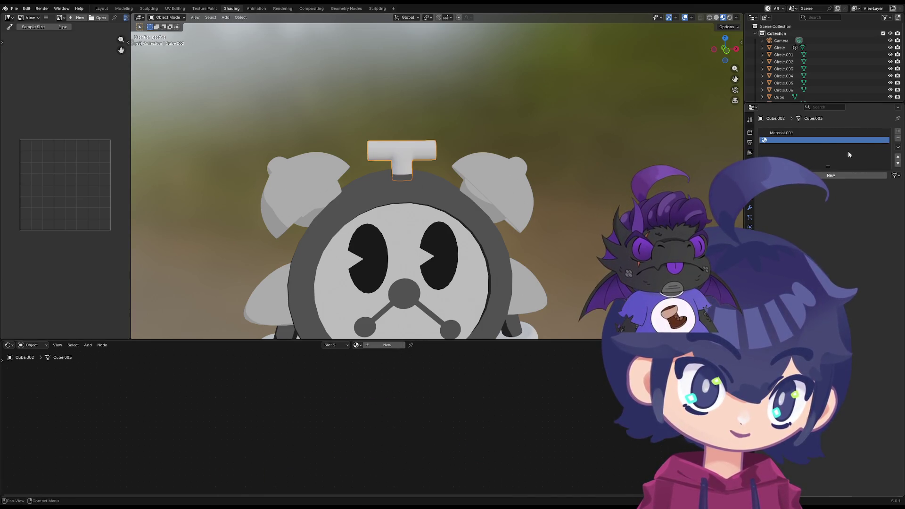
click(831, 175)
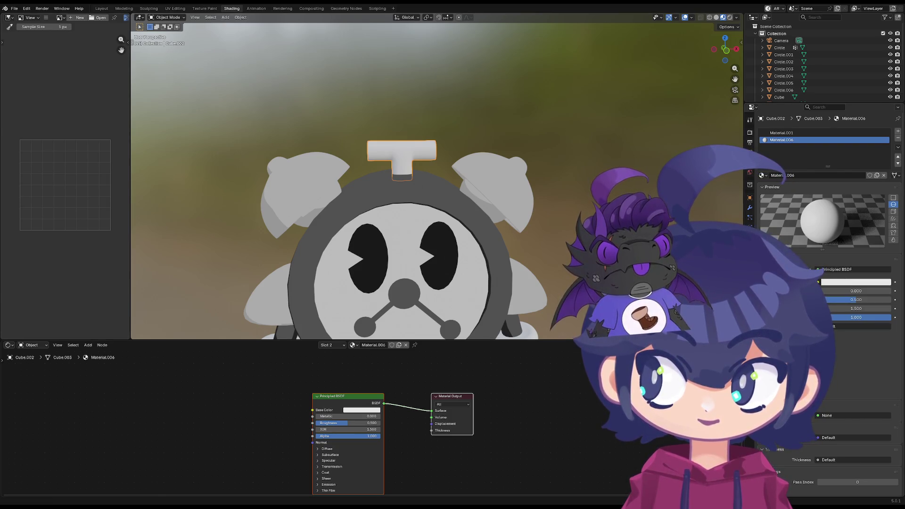
Make the new material's surface a Background shader with pure black colour
click(864, 270)
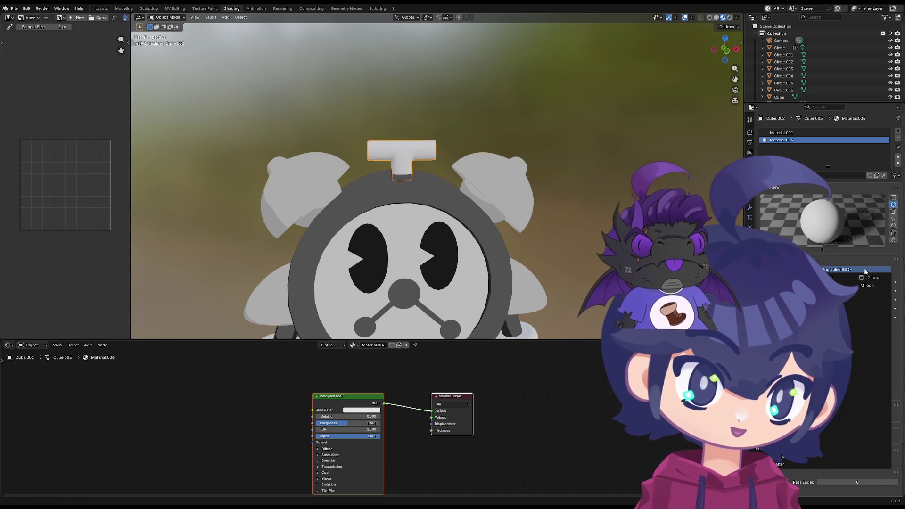
click(792, 285)
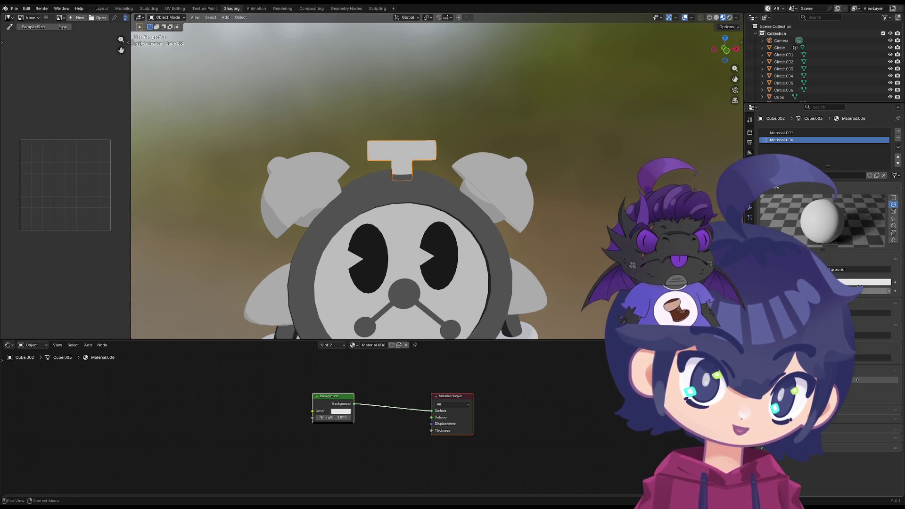
click(861, 282)
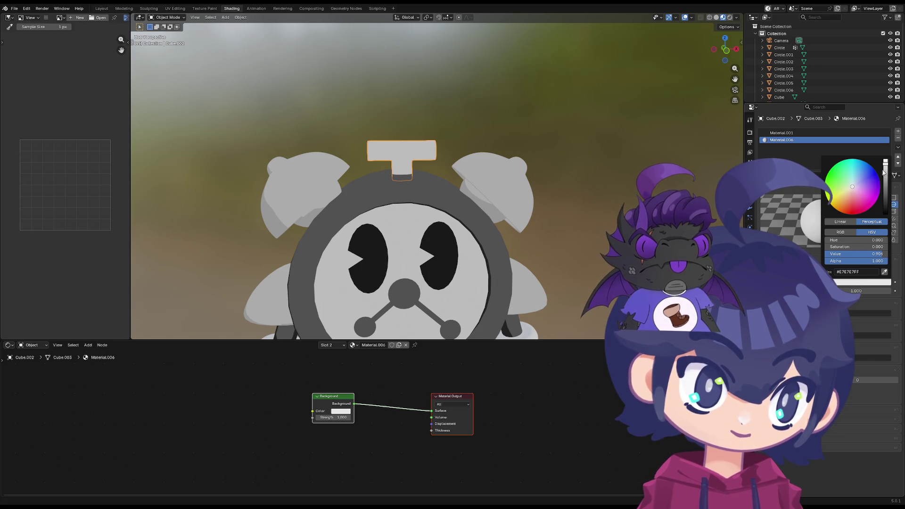
drag(886, 195, 885, 217)
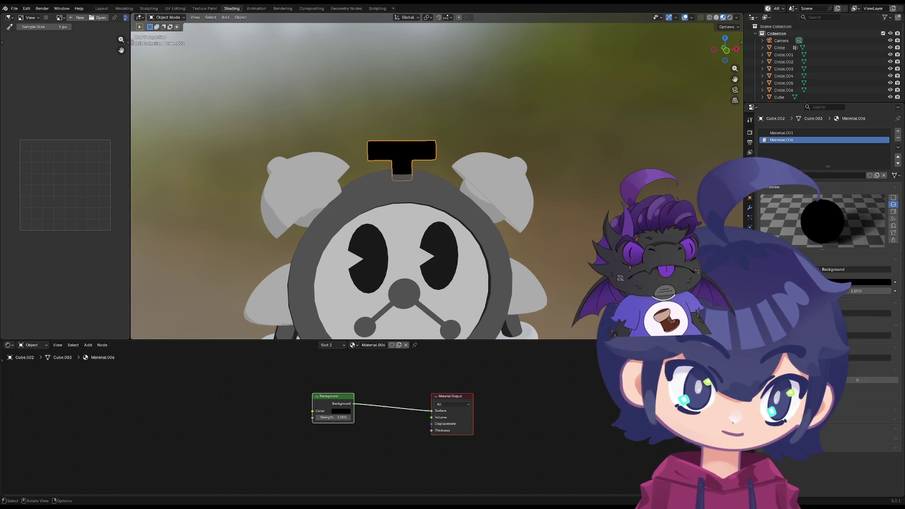
Toggle the Solidify Flip normals off and on and try a thicker shell, cancelling it
scroll(437, 182, up, 5)
click(750, 207)
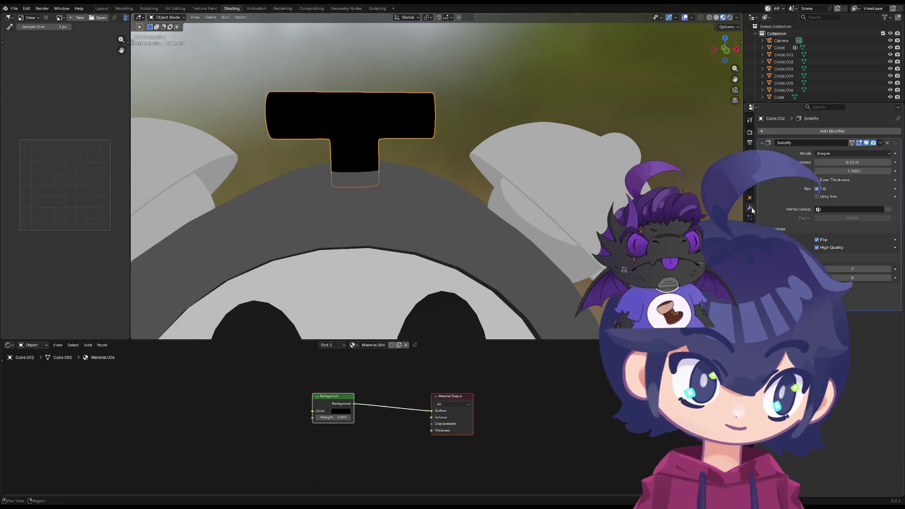
click(820, 242)
click(820, 241)
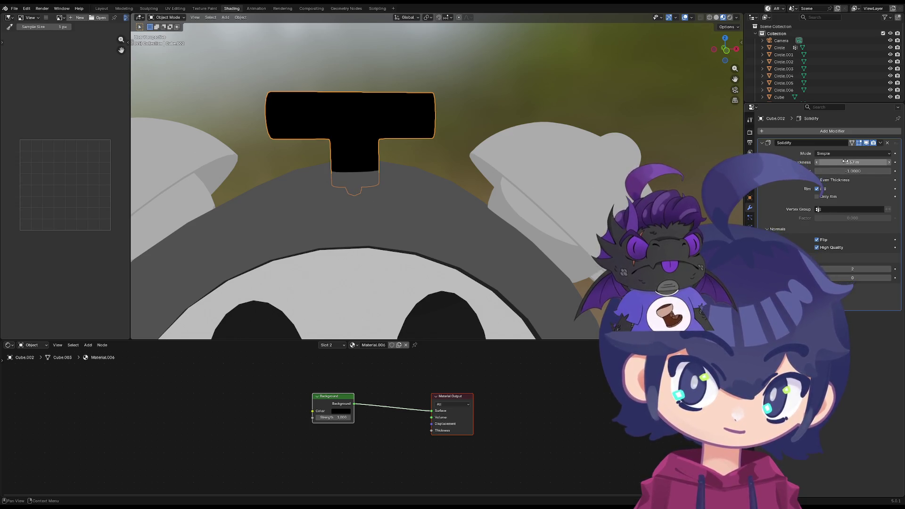
mouse_move(851, 171)
mouse_down()
mouse_move(868, 171)
mouse_move(863, 162)
mouse_move(882, 171)
mouse_move(839, 163)
mouse_move(849, 162)
mouse_up()
key(Escape)
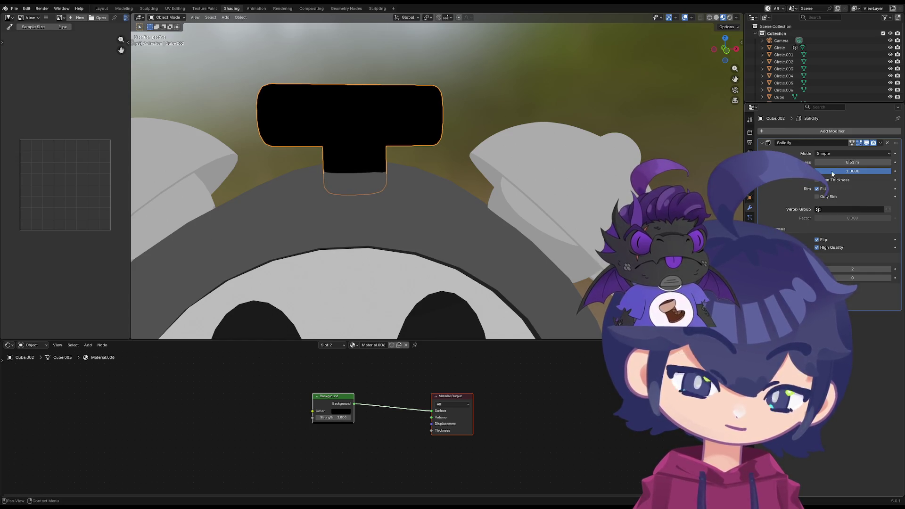
Move the Material Output node up and left and check the material's extra settings
click(751, 255)
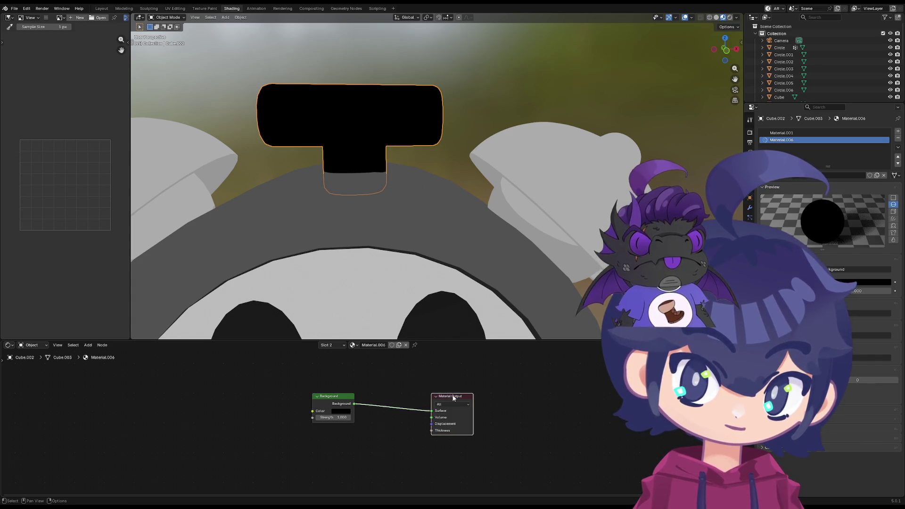
drag(451, 394, 416, 389)
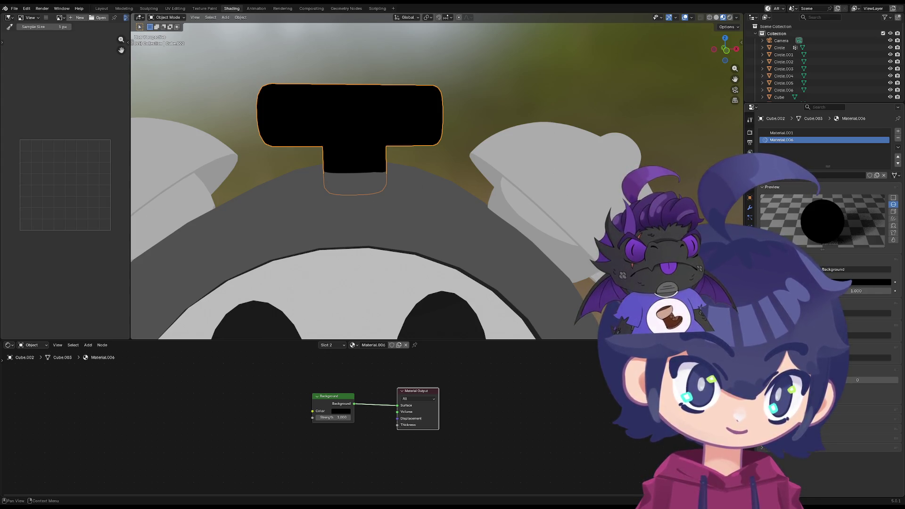
click(858, 410)
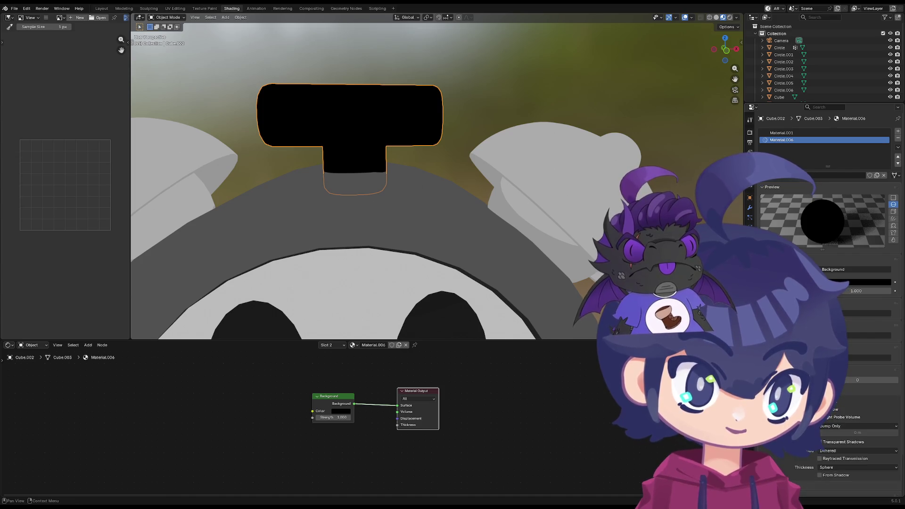
click(858, 408)
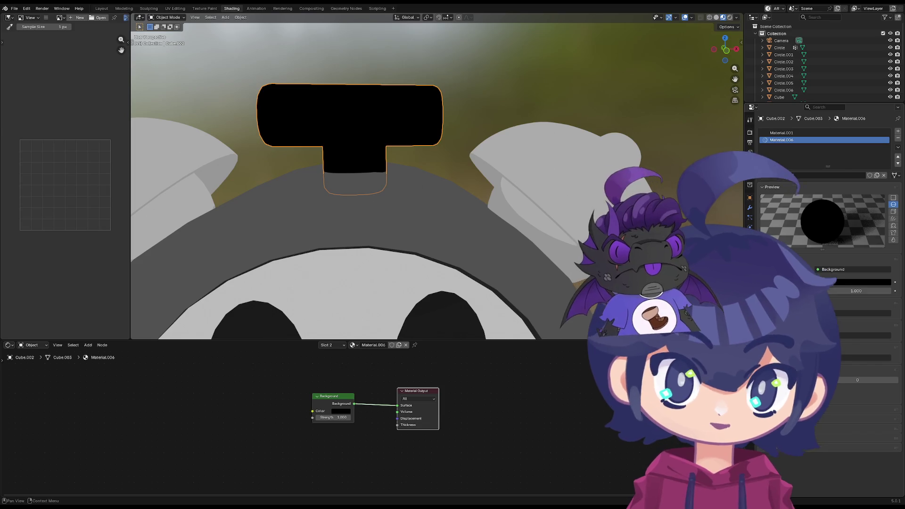
click(818, 133)
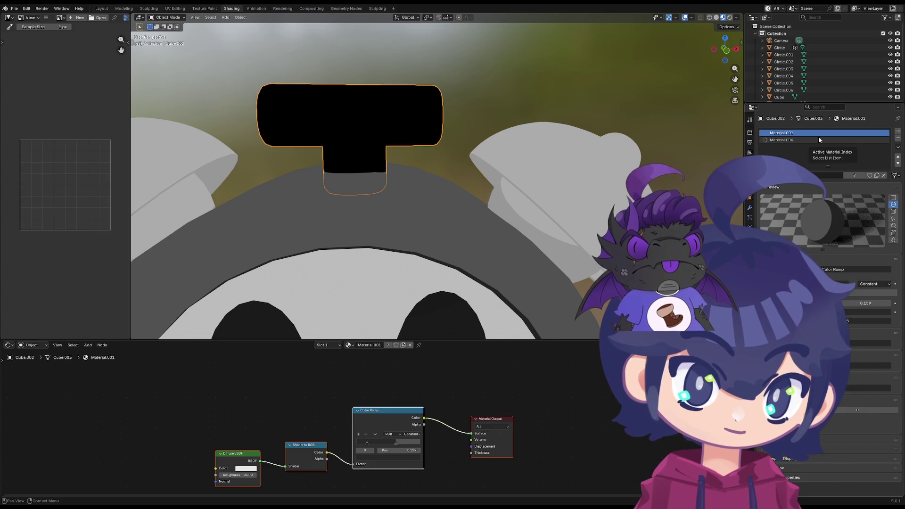
click(819, 140)
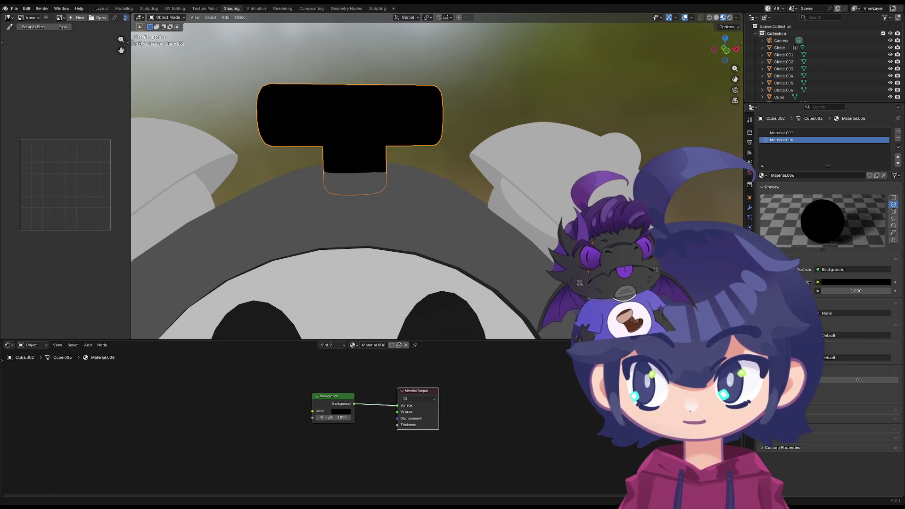
click(750, 208)
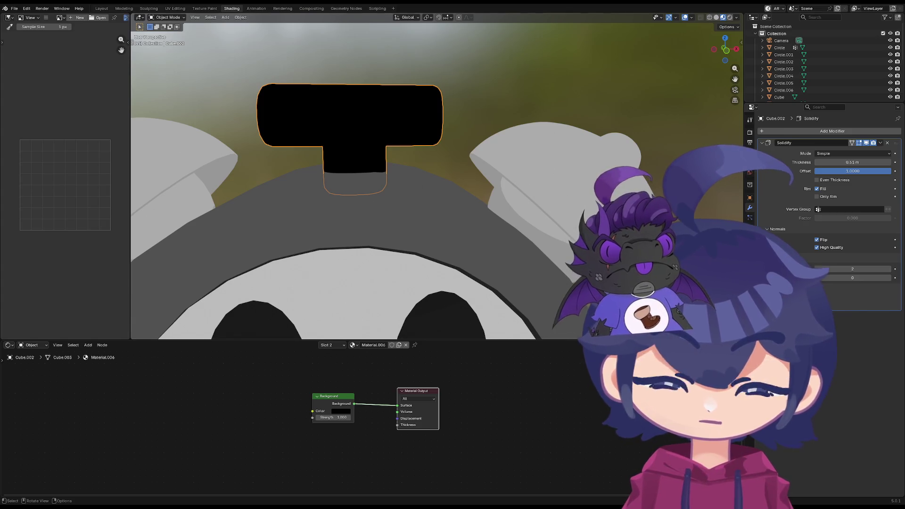
click(750, 257)
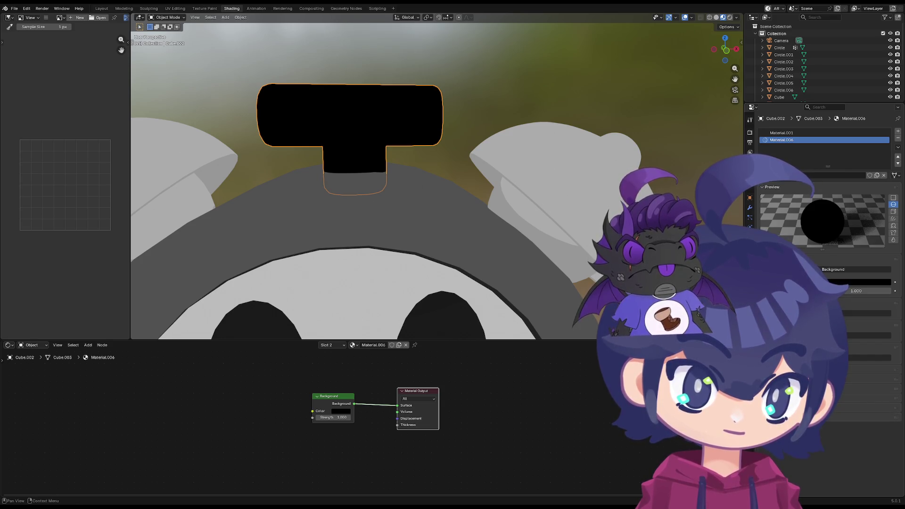
Switch to Layout, show the handle's material settings, and list existing materials for the slot
click(102, 9)
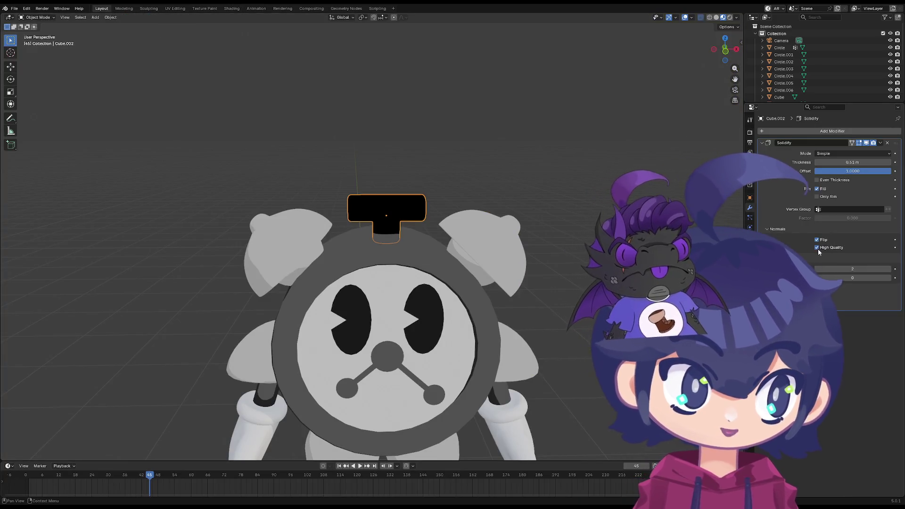
click(750, 257)
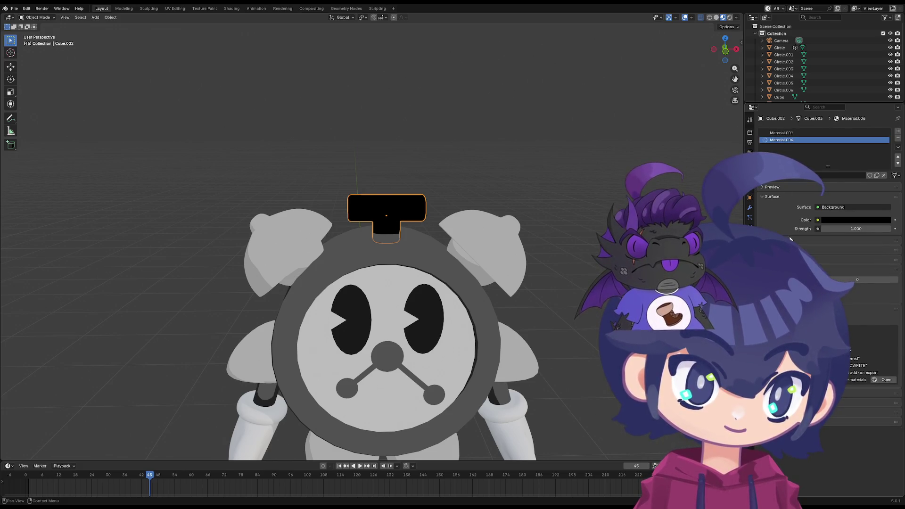
scroll(477, 240, up, 4)
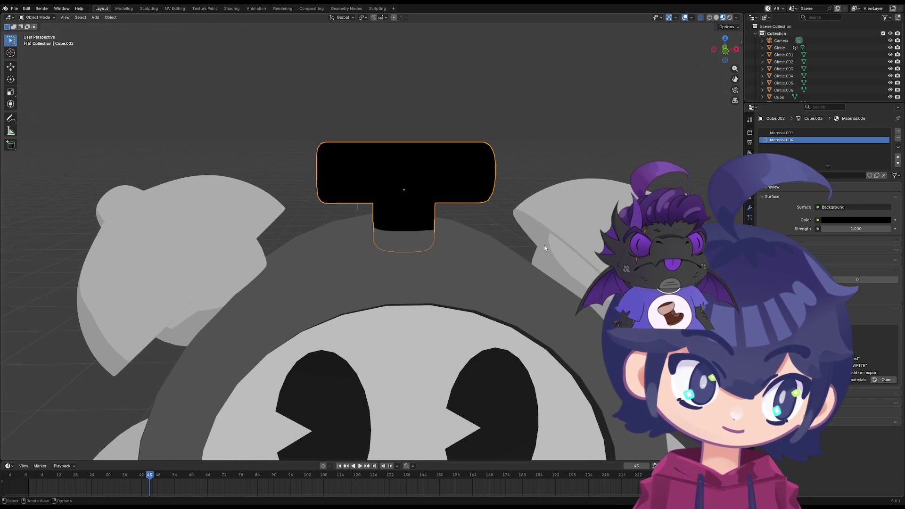
key(shift)
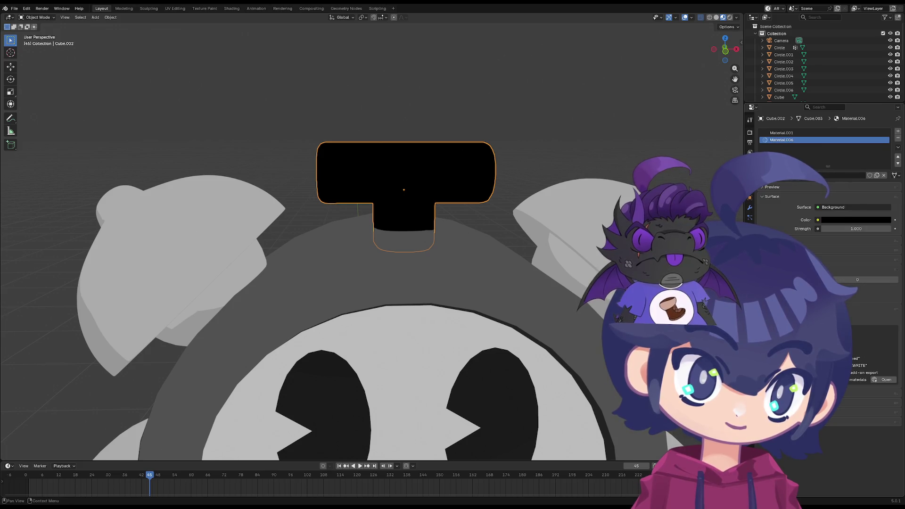
click(764, 175)
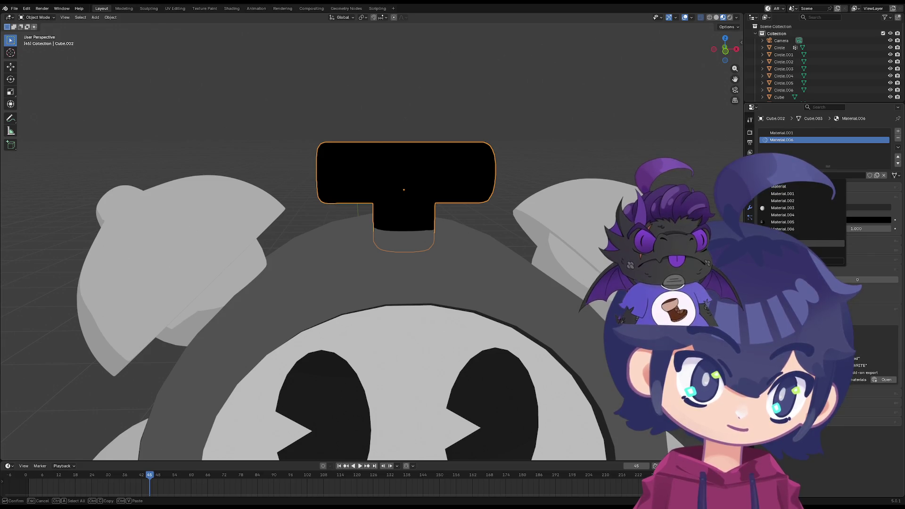
Try Out, Material.001, Material.005 and OUT in the second slot, ending with Out assigned
click(801, 243)
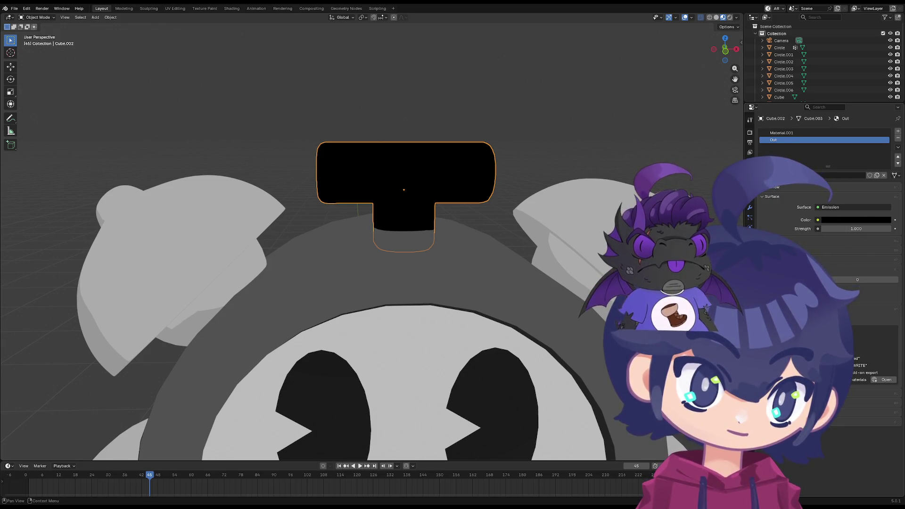
click(765, 175)
click(774, 192)
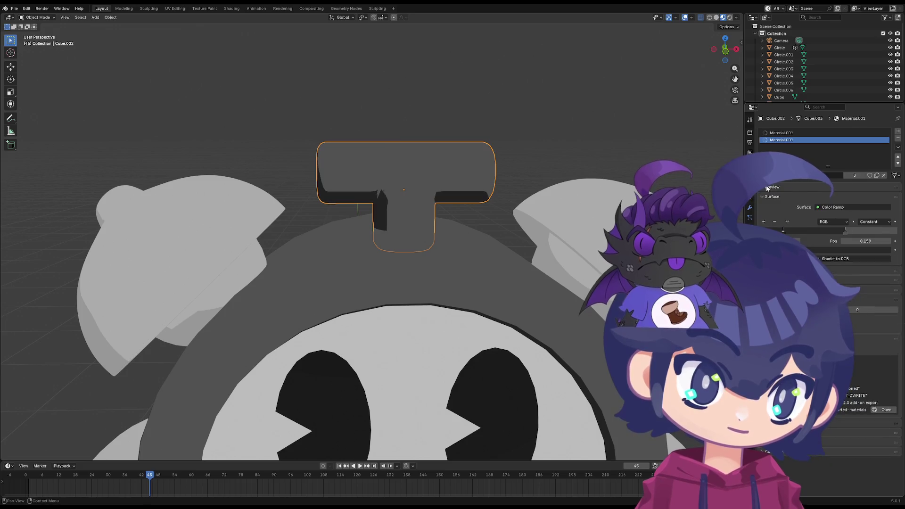
click(766, 175)
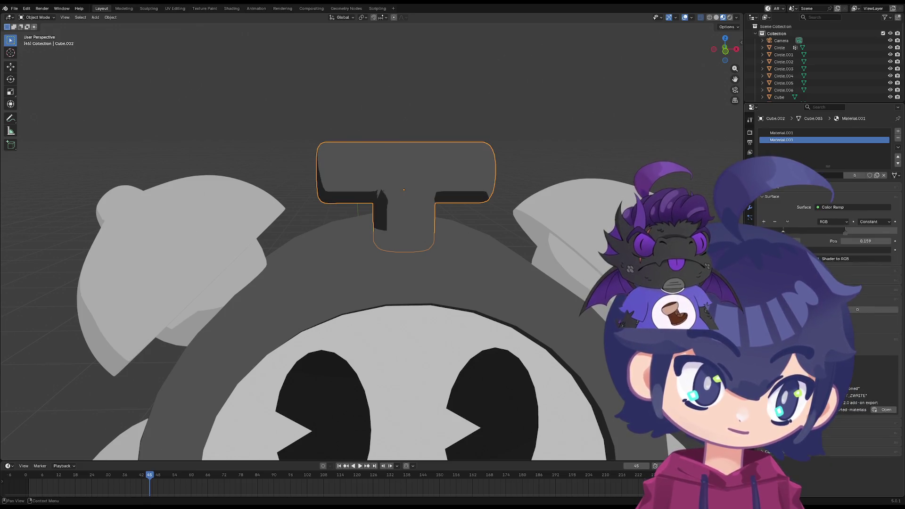
click(788, 227)
click(766, 175)
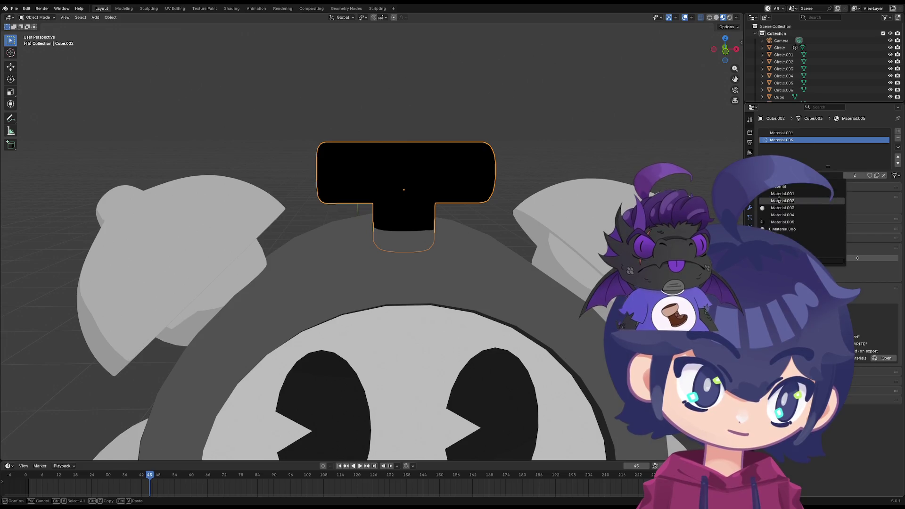
click(788, 236)
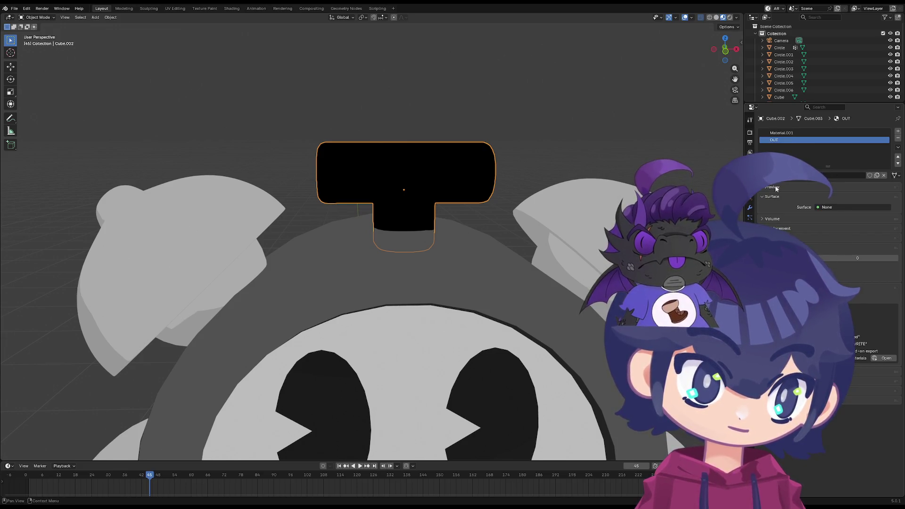
click(766, 175)
click(783, 187)
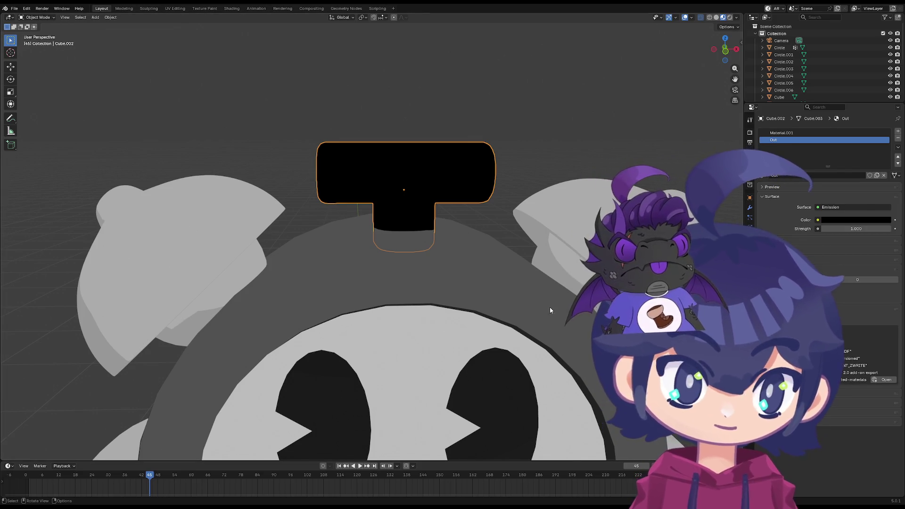
Expand the Preview and Surface panels and move the Out slot above Material.001
click(768, 196)
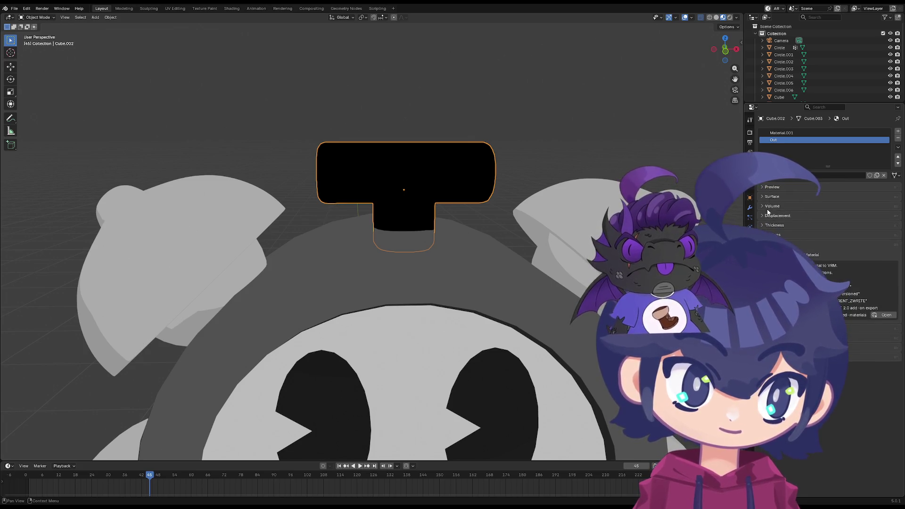
click(769, 187)
click(768, 259)
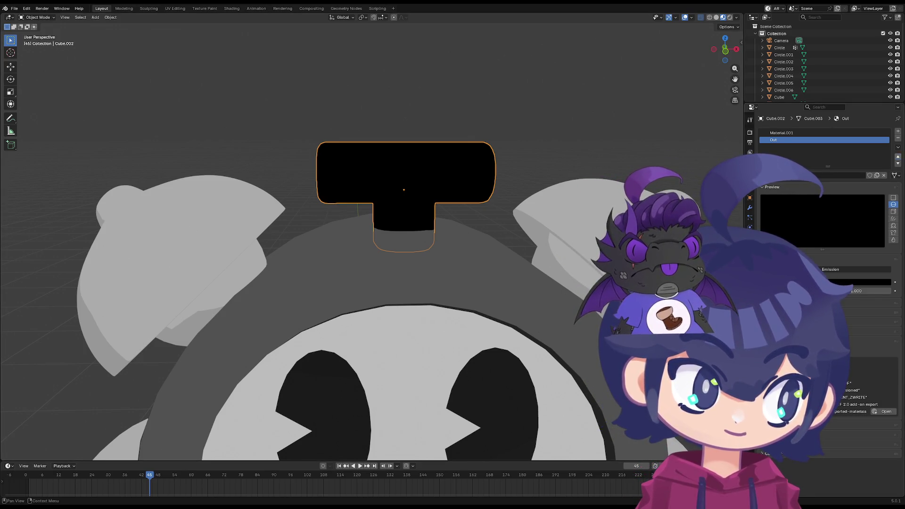
click(898, 157)
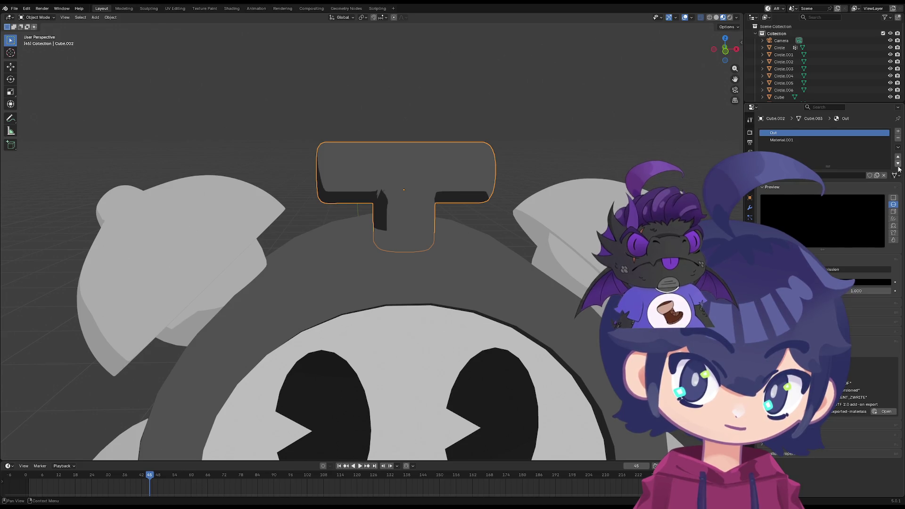
Move Out back below Material.001 and toggle the Solidify Flip normals off and on
click(899, 164)
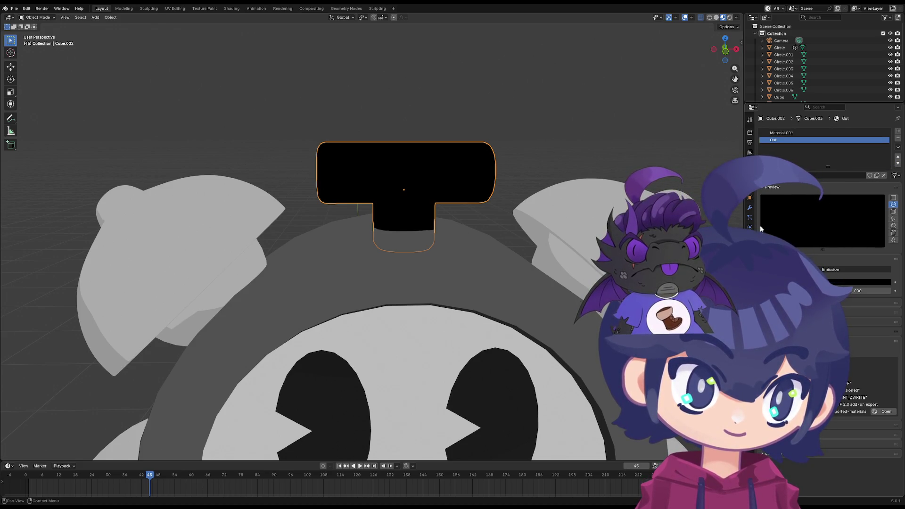
click(751, 208)
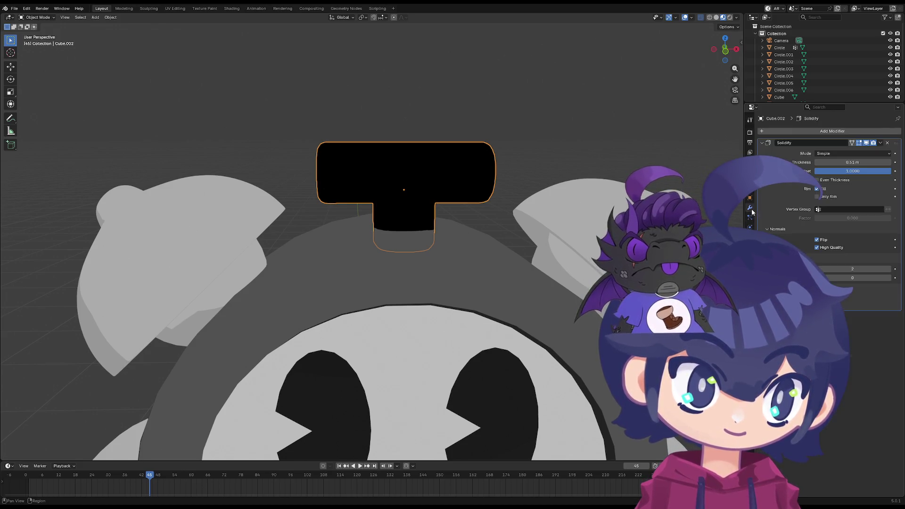
click(821, 241)
click(820, 242)
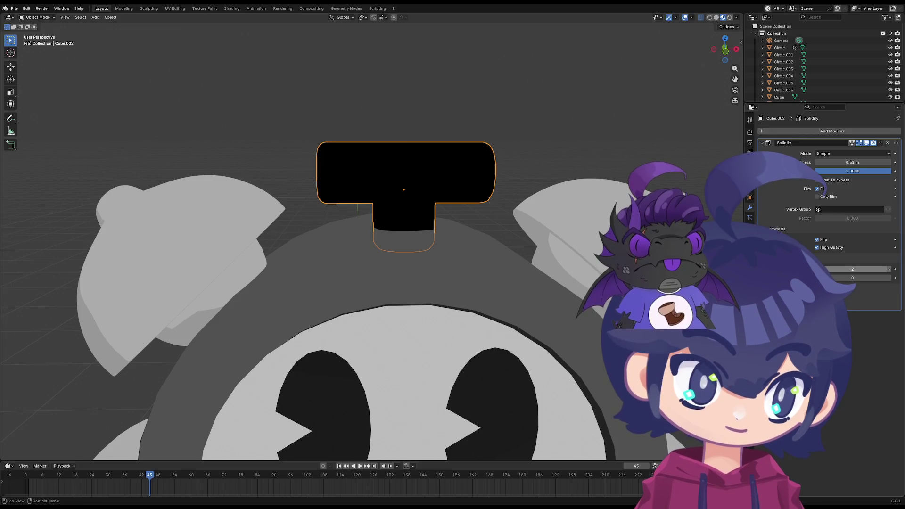
Set the Solidify shell's material offset to 1
ctrl+scroll(891, 272, down, 1)
mouse_move(891, 272)
mouse_down()
mouse_move(904, 273)
mouse_move(851, 269)
mouse_up()
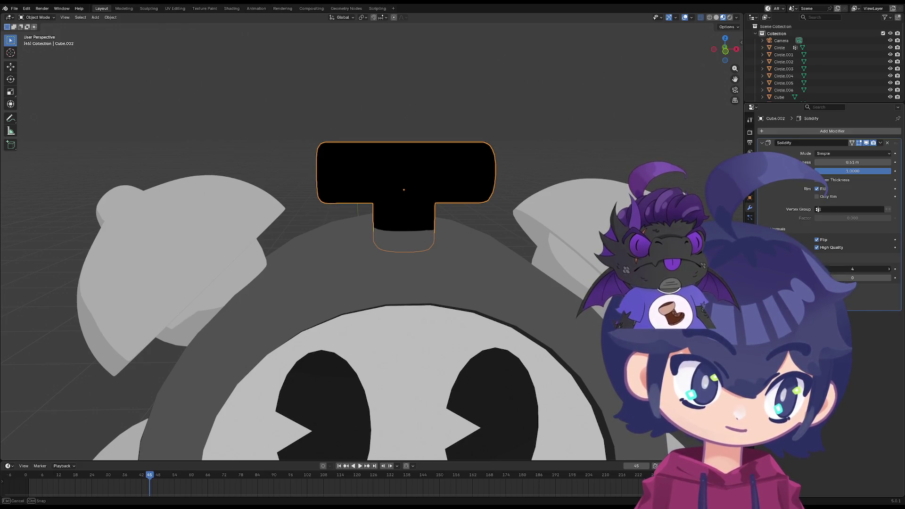
click(887, 268)
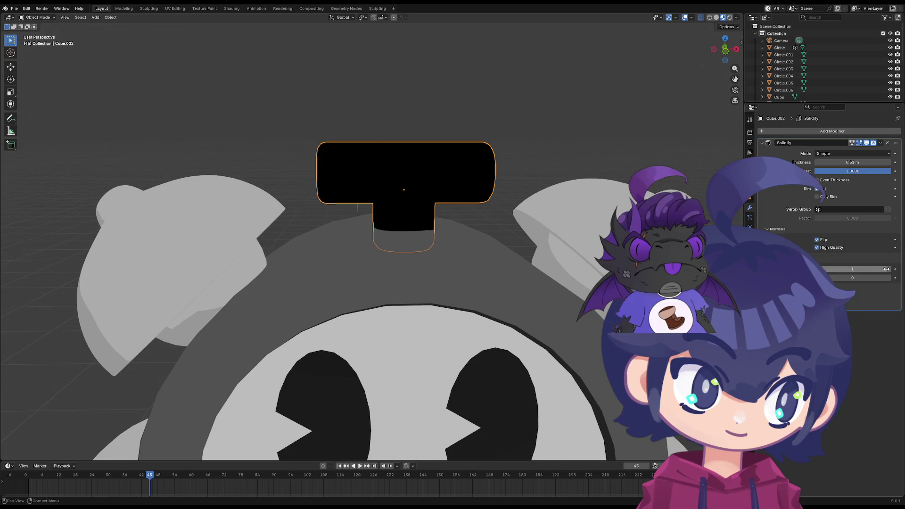
Remove the Out slot and create a new material in a fresh second slot
click(505, 182)
click(751, 257)
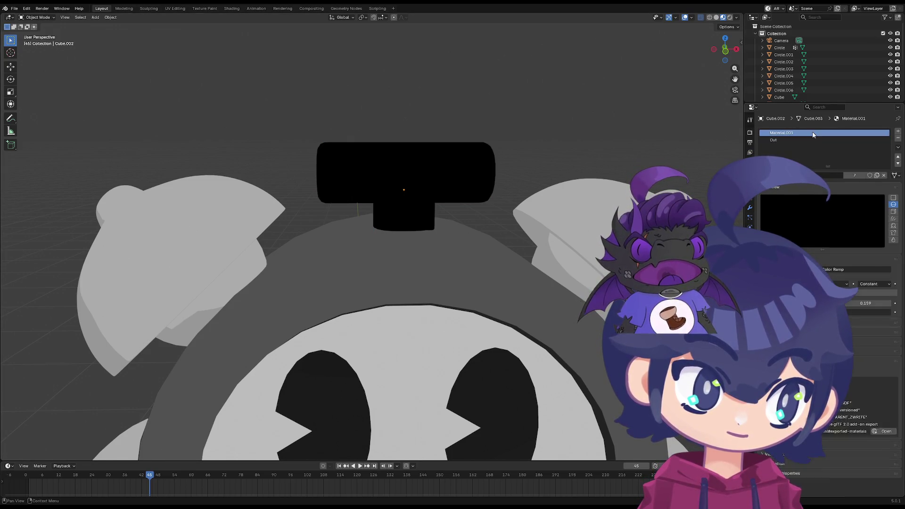
click(898, 139)
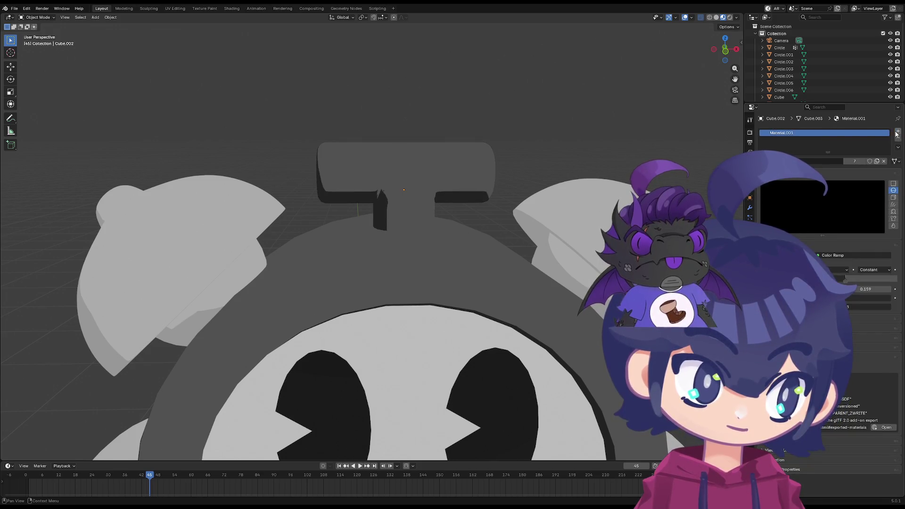
click(896, 133)
click(792, 177)
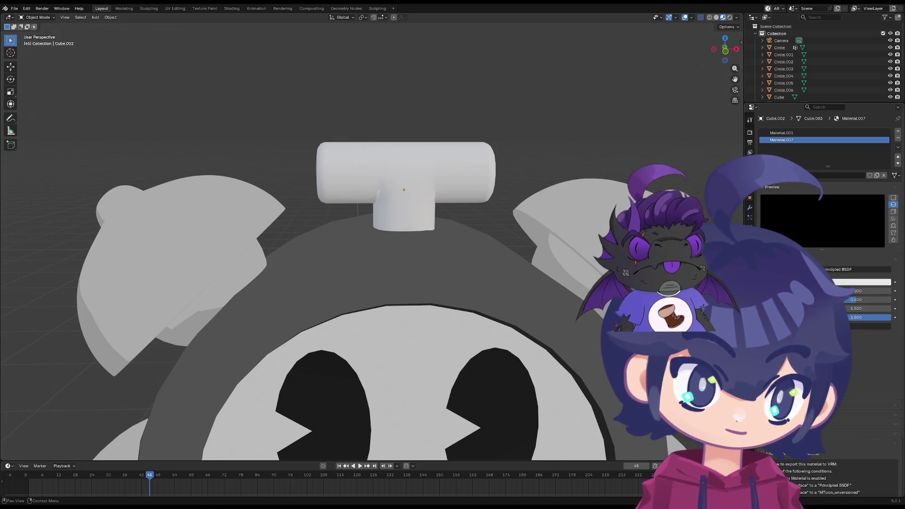
Raise a setting in a collapsed material section from 0 to 1, then collapse the render settings
scroll(825, 212, down, 2)
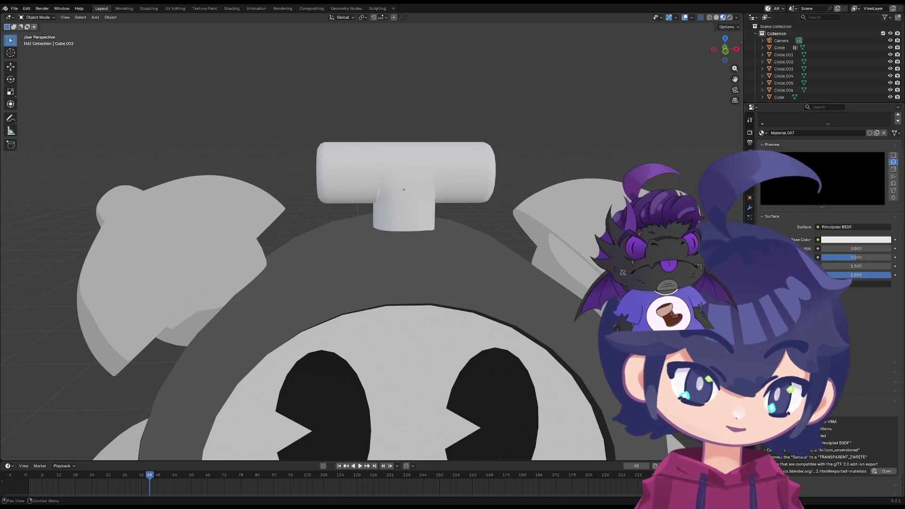
scroll(826, 212, down, 1)
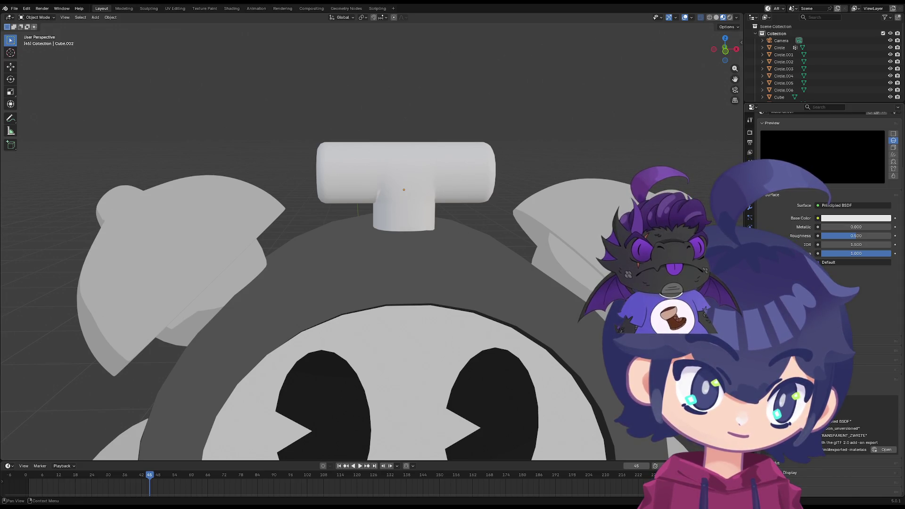
click(802, 369)
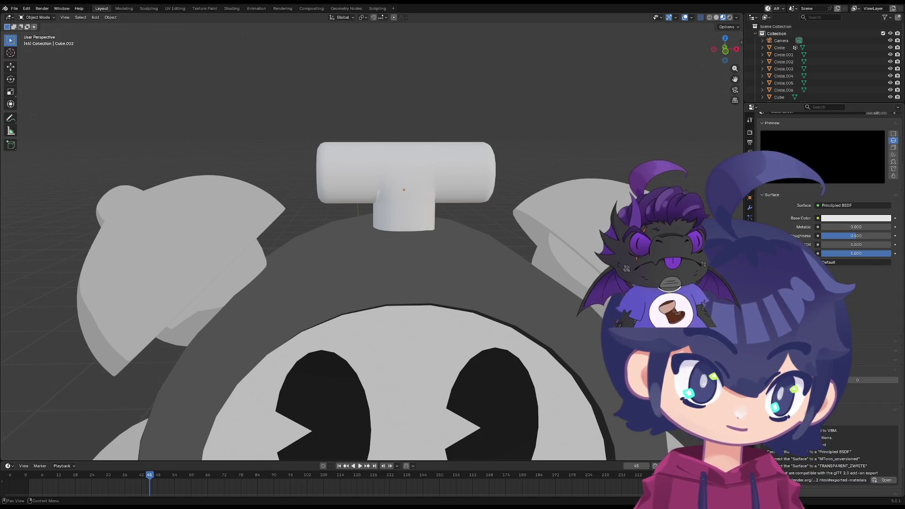
click(896, 380)
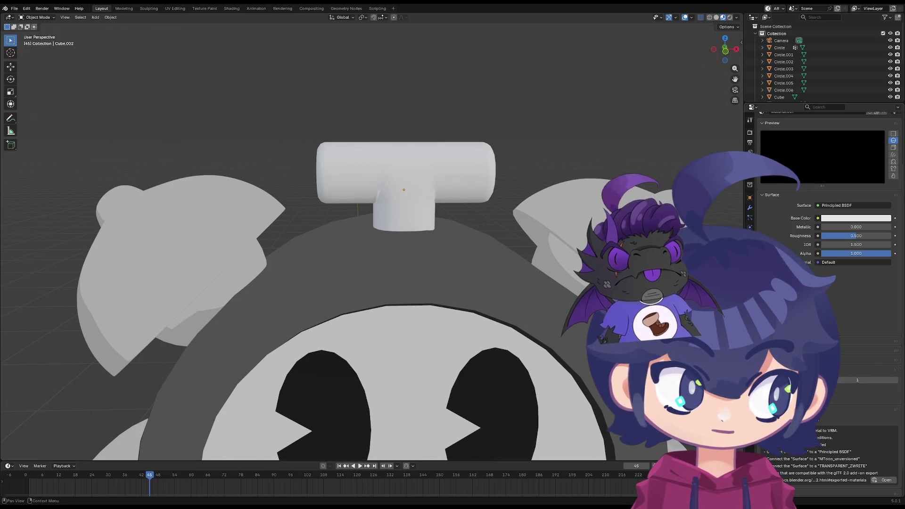
scroll(829, 283, down, 3)
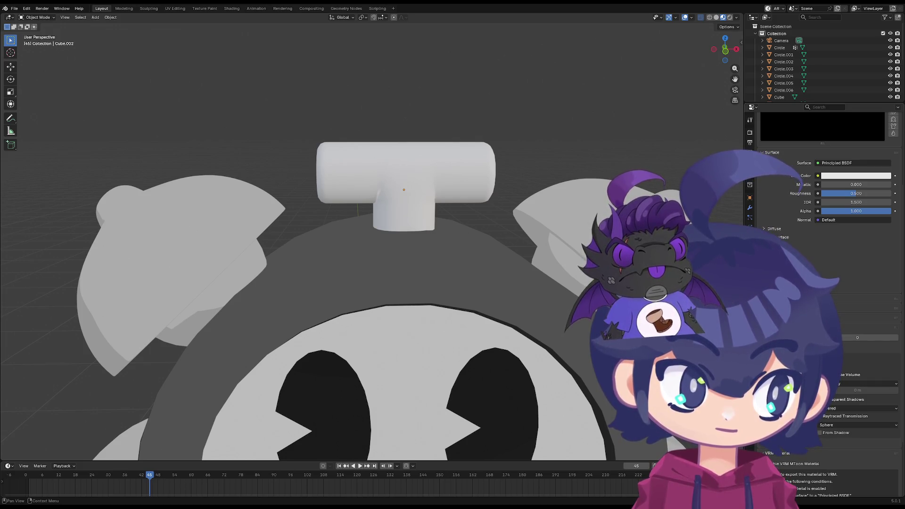
click(830, 364)
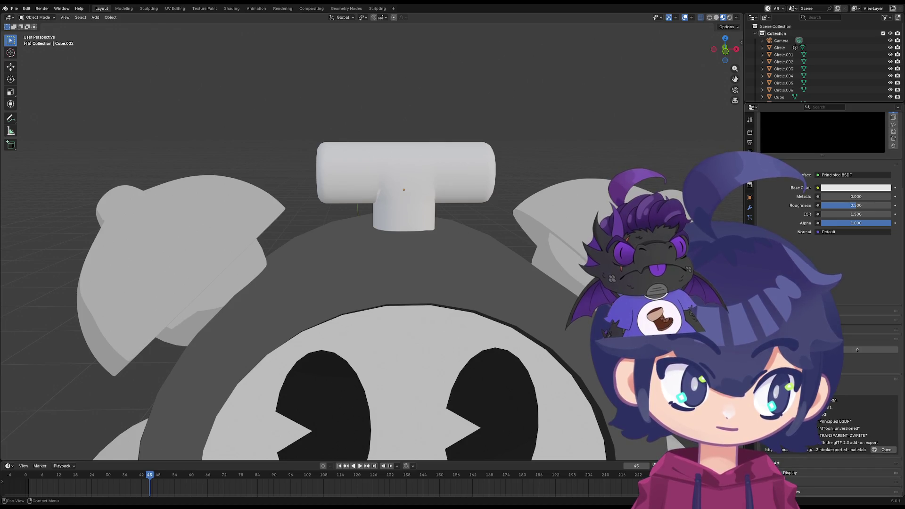
scroll(830, 283, up, 5)
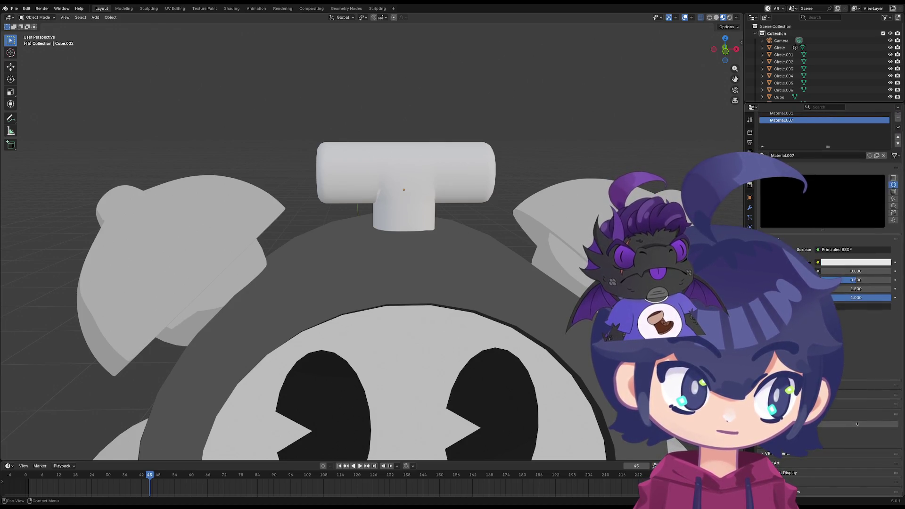
Switch the new material's surface shader to Emission
click(832, 251)
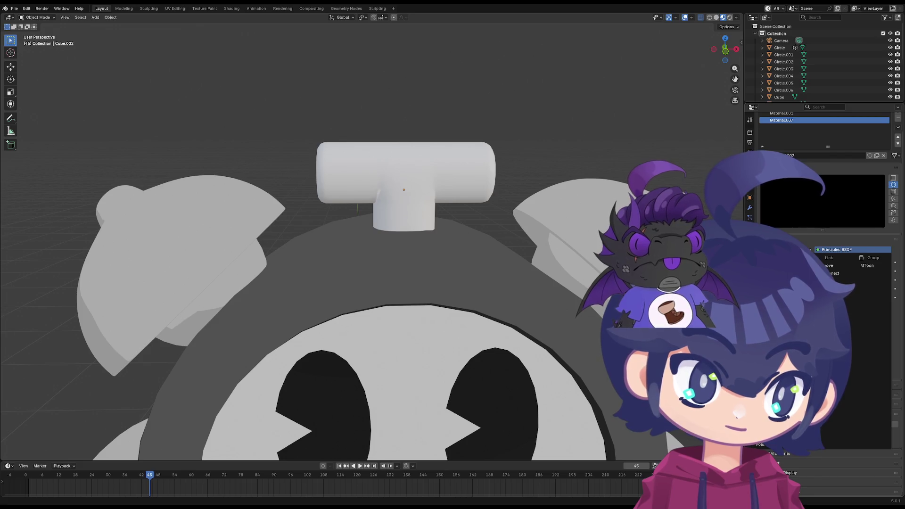
click(783, 281)
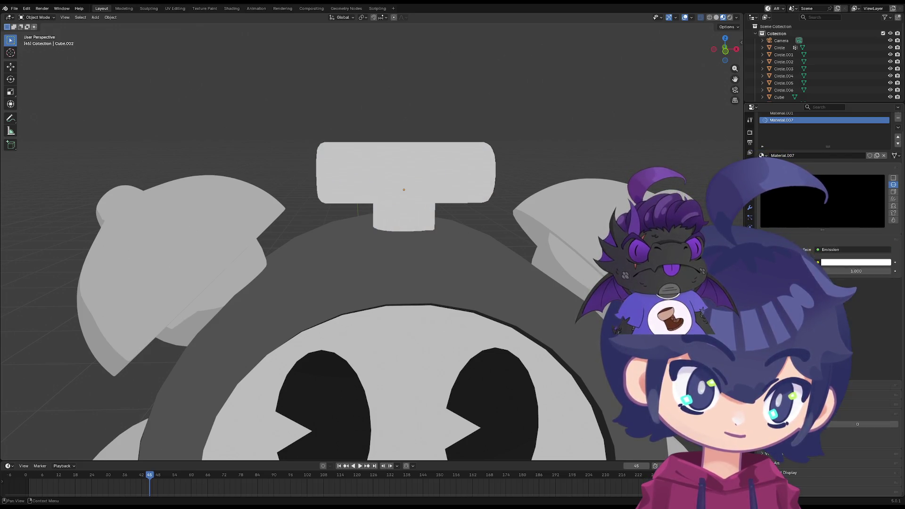
scroll(829, 283, up, 1)
click(833, 269)
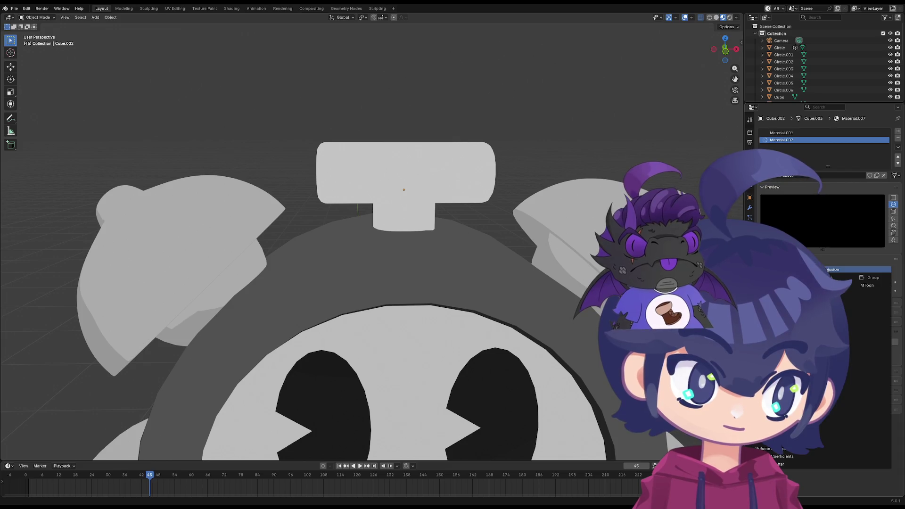
Switch the material's surface to a Background shader and show its preview render
click(783, 292)
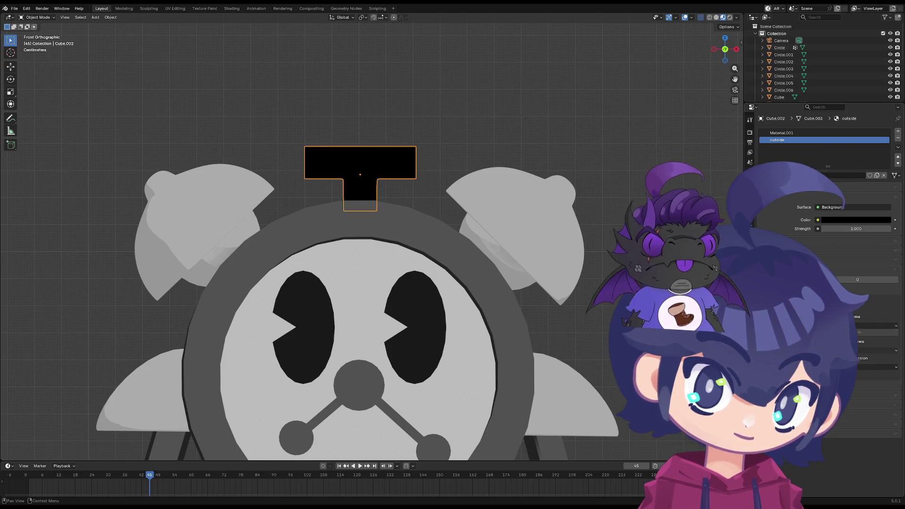
click(873, 367)
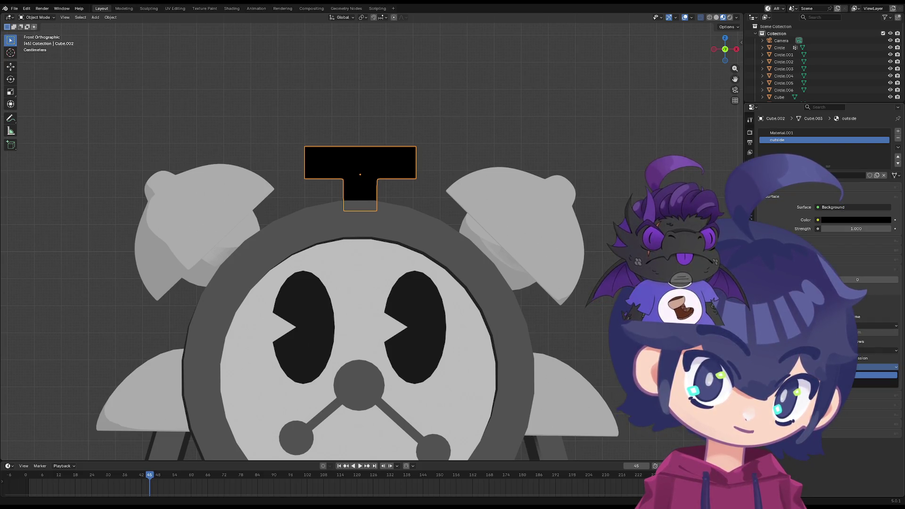
click(876, 375)
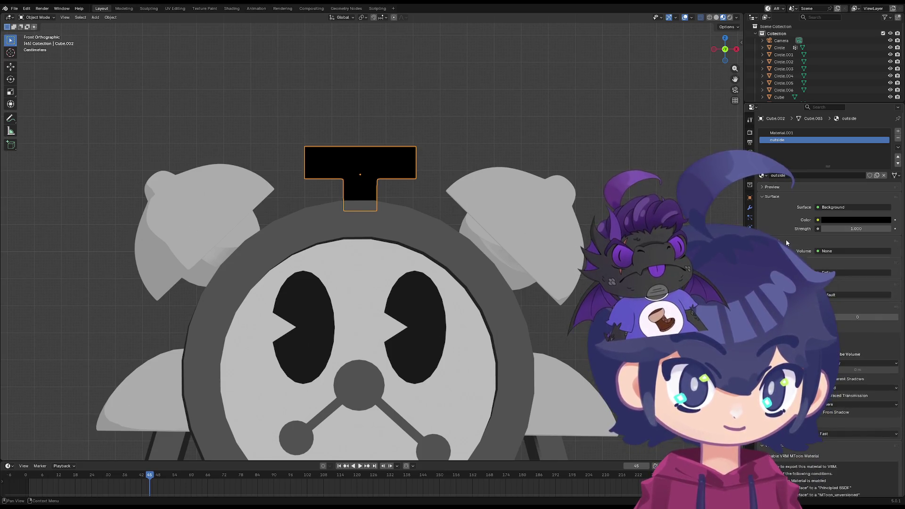
click(776, 187)
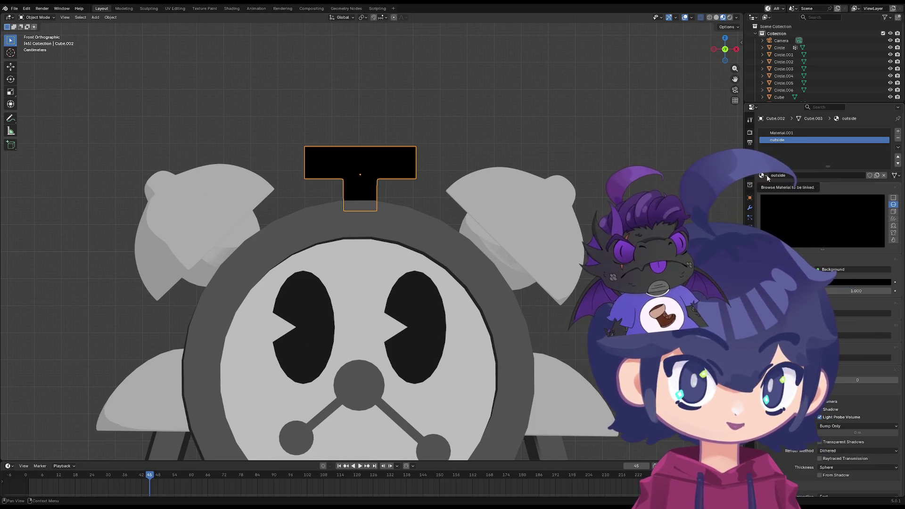
scroll(546, 218, down, 3)
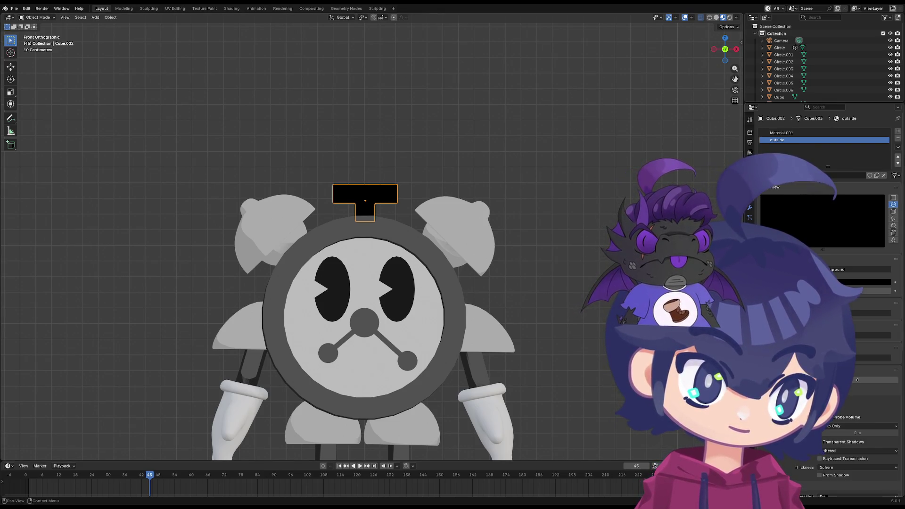
click(898, 164)
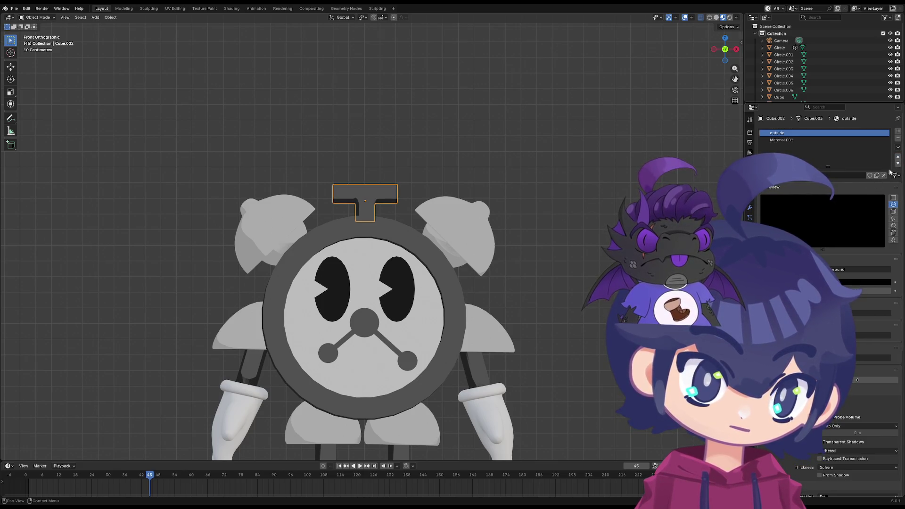
click(898, 164)
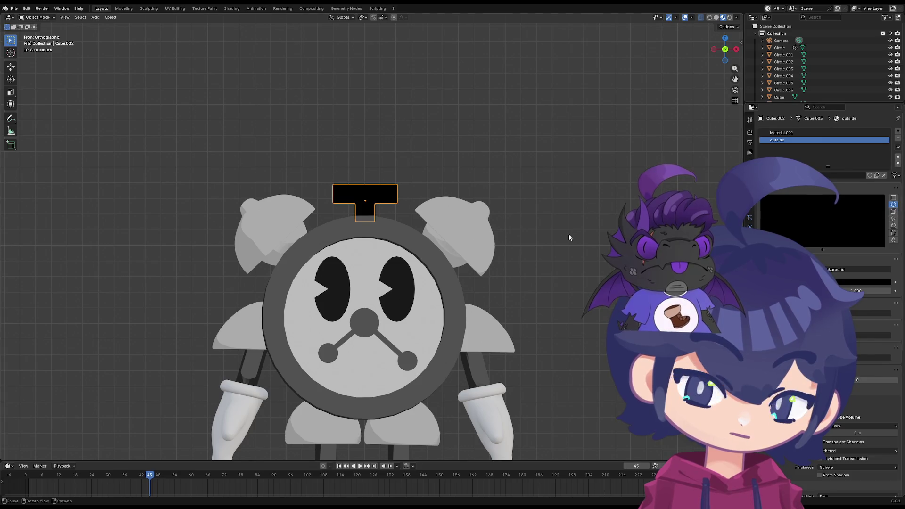
scroll(826, 212, down, 3)
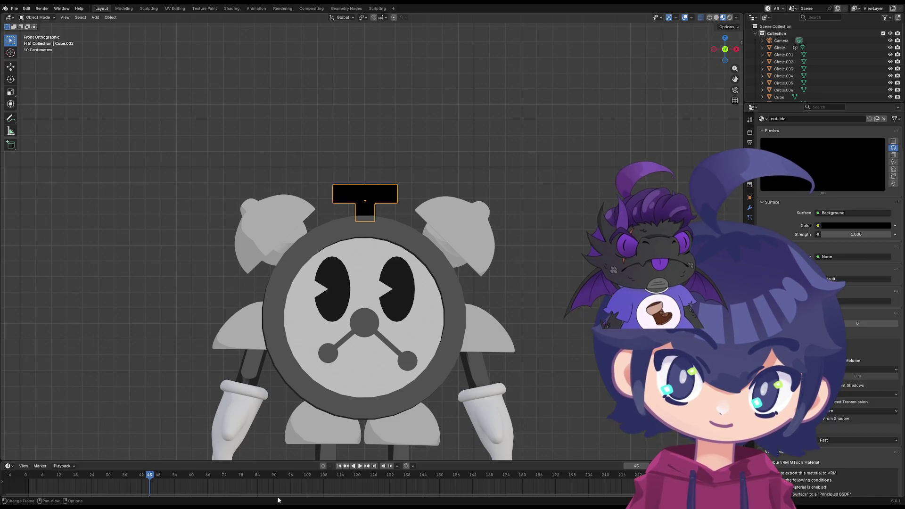
Frame the T-handle, then quit Blender without saving the clock file or the other file
mouse_move(406, 236)
middle_down()
mouse_move(425, 216)
mouse_move(410, 257)
middle_up()
key(KP_Decimal)
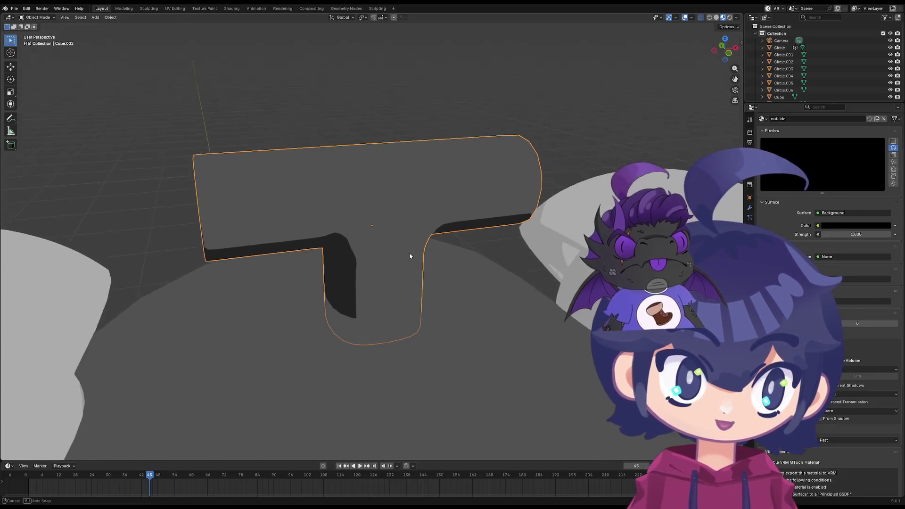
scroll(468, 274, down, 4)
scroll(830, 302, down, 5)
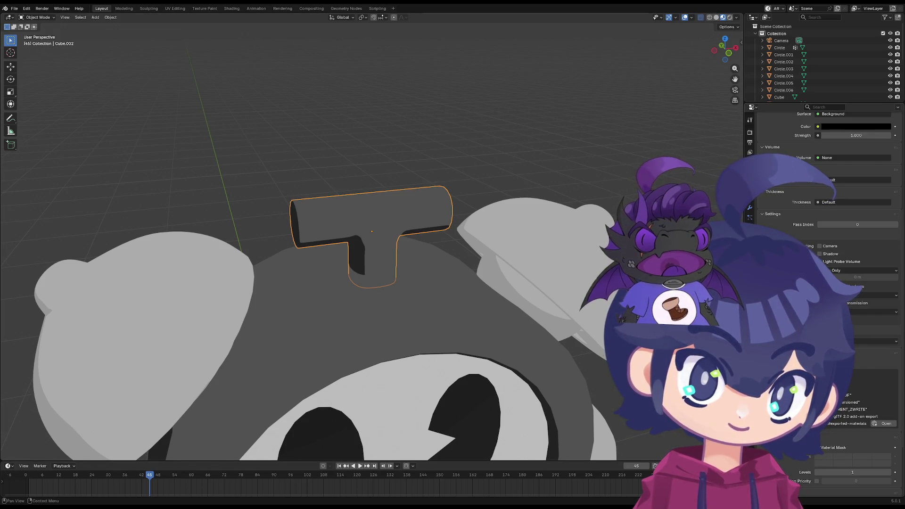
key(ctrl+q)
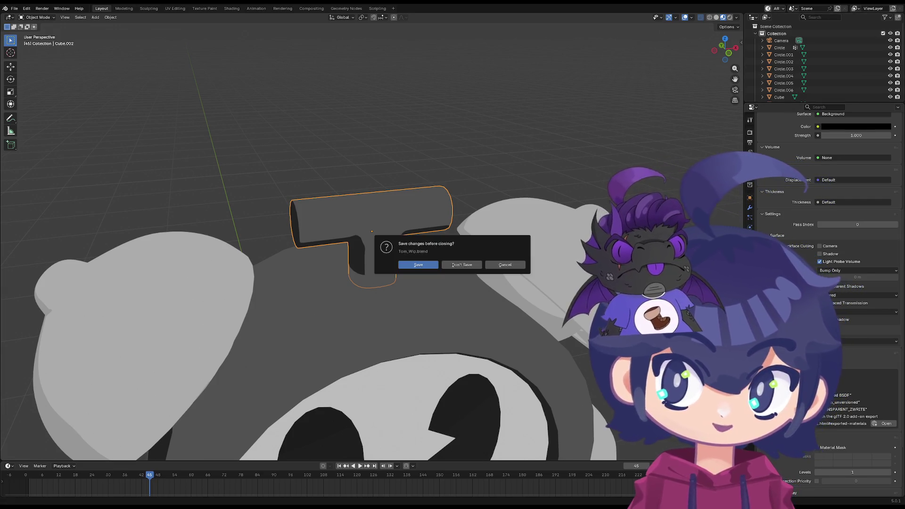
click(463, 265)
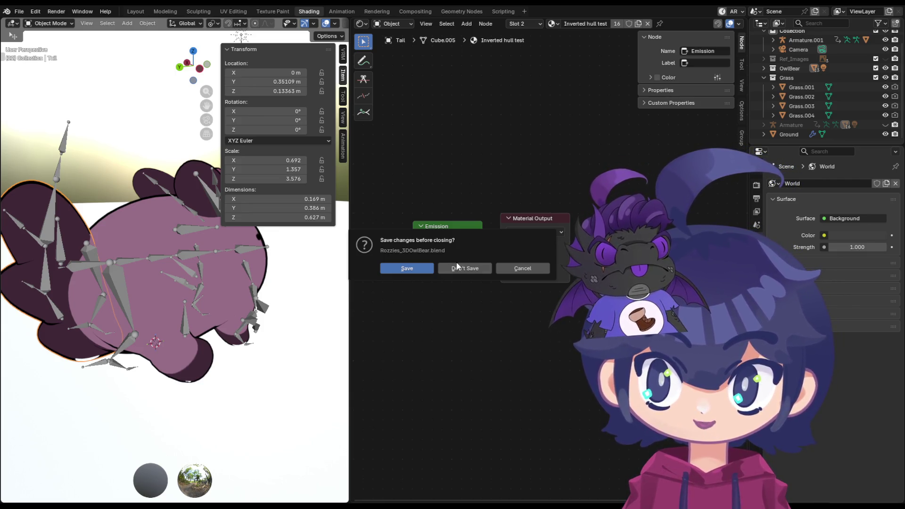
click(467, 268)
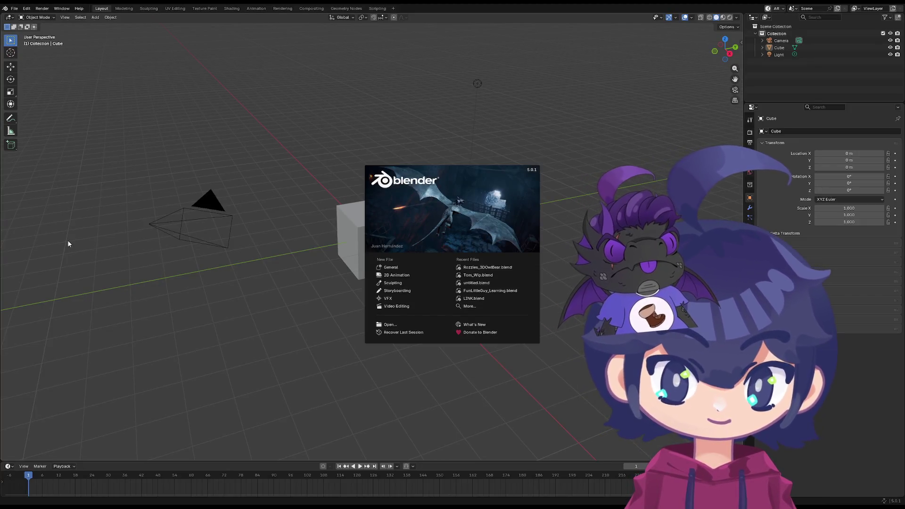
Dismiss the splash screen and reload the Last Session via File > Recover
click(154, 159)
click(14, 8)
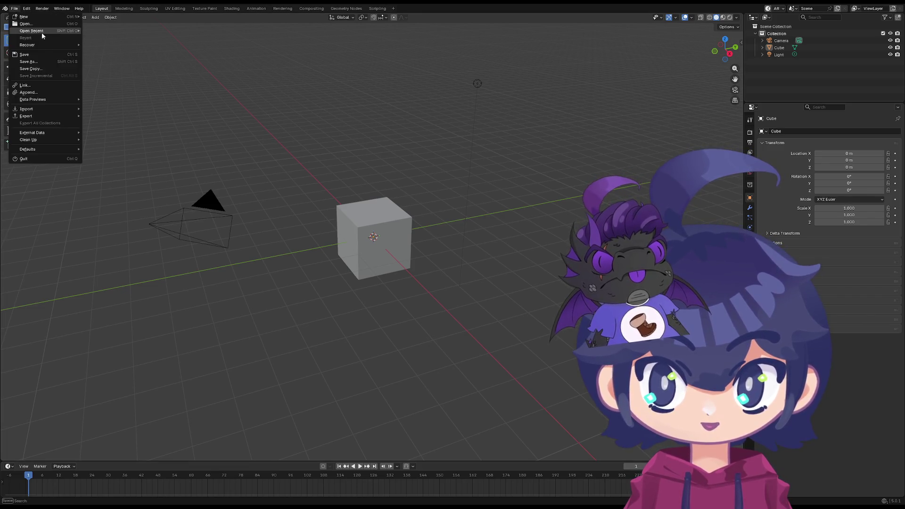
mouse_move(46, 46)
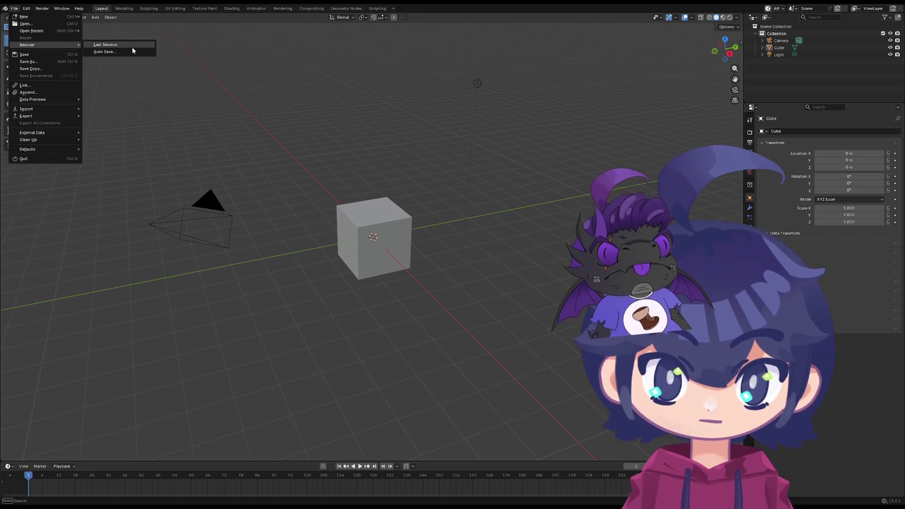
click(112, 44)
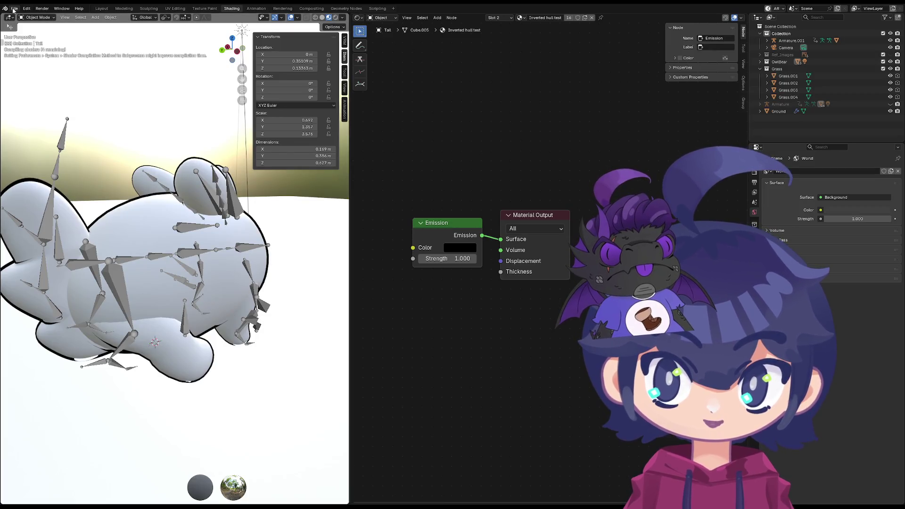
Show the File > Recover choices Last Session and Auto Save, then close the menu
click(14, 8)
mouse_move(47, 45)
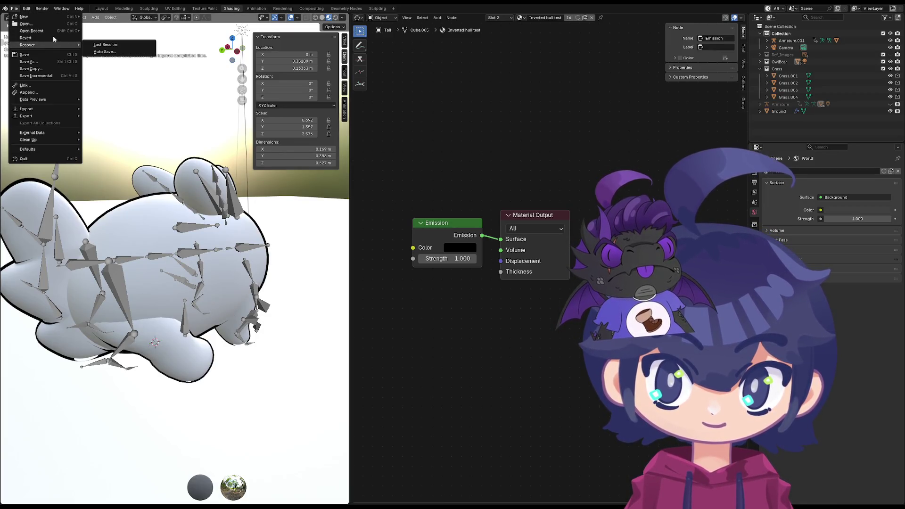
key(Escape)
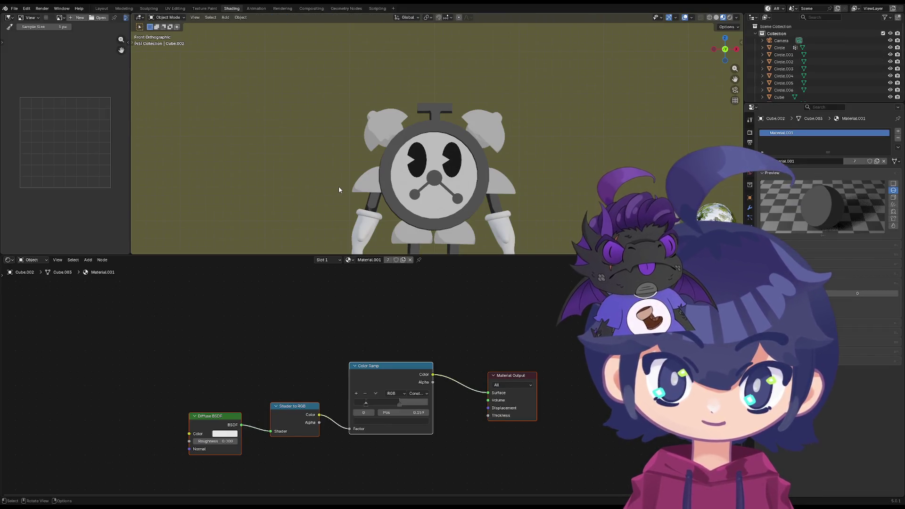
Click through the character's parts to inspect their materials, ending on the T-shaped handle
click(417, 149)
click(391, 129)
click(437, 118)
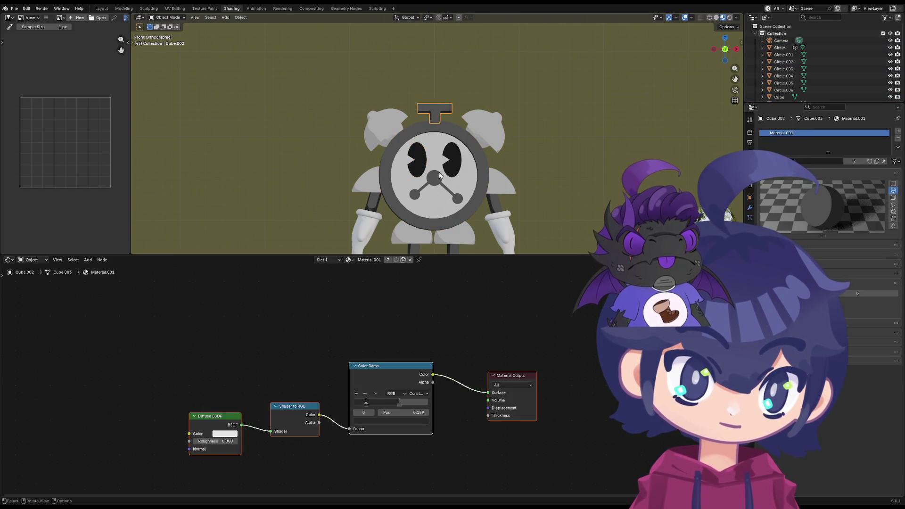
click(446, 223)
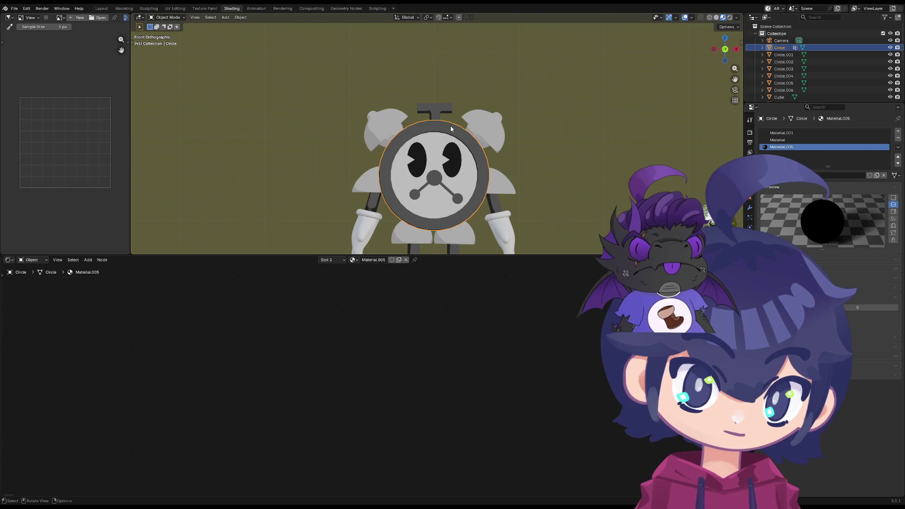
click(438, 112)
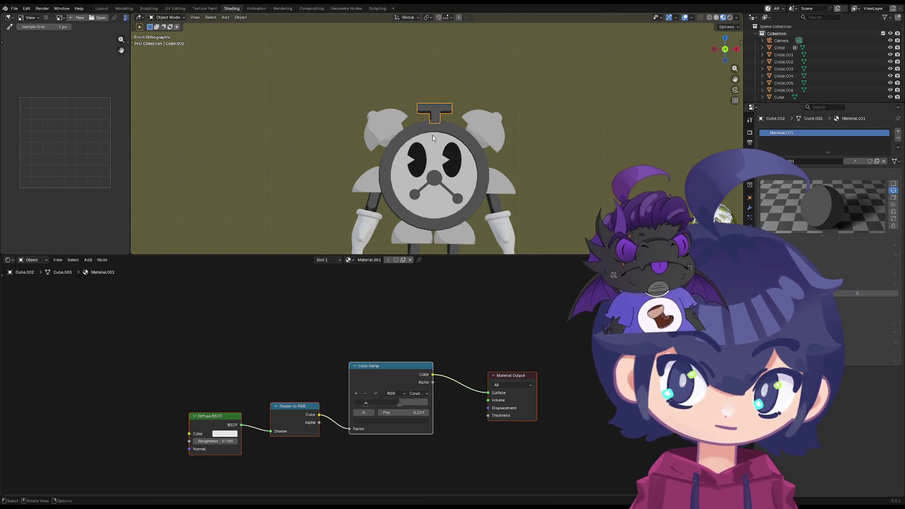
Return to the front view and check the modifier setup of the bells and gloves
scroll(434, 139, up, 4)
middle_drag(435, 139, 442, 123)
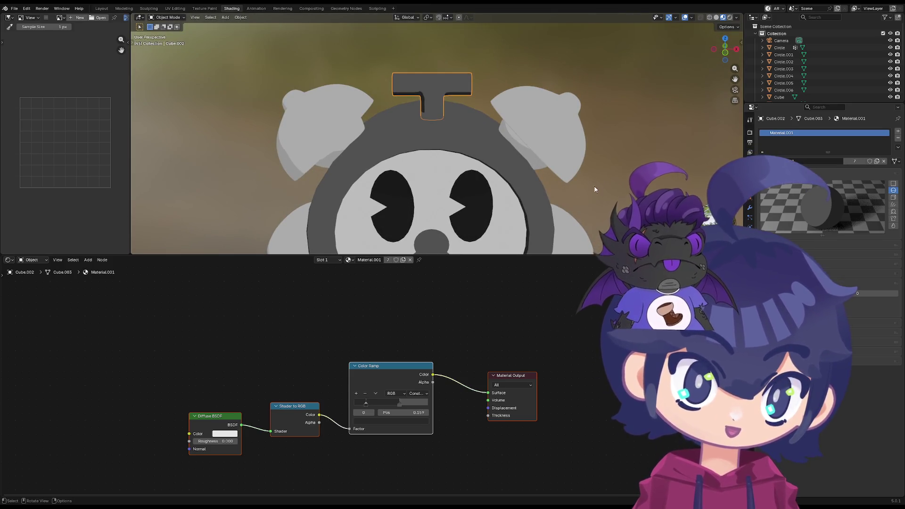
key(grave)
click(486, 131)
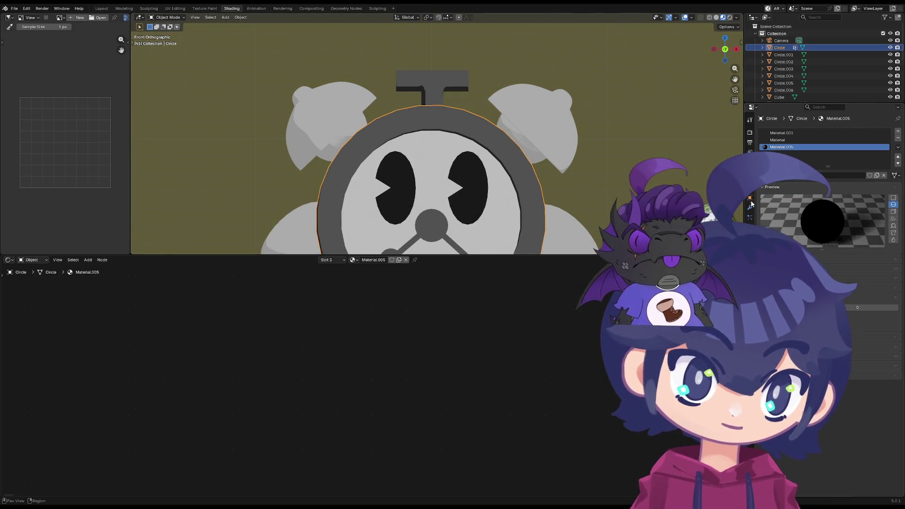
click(750, 207)
click(612, 138)
scroll(609, 137, down, 5)
click(482, 135)
click(420, 213)
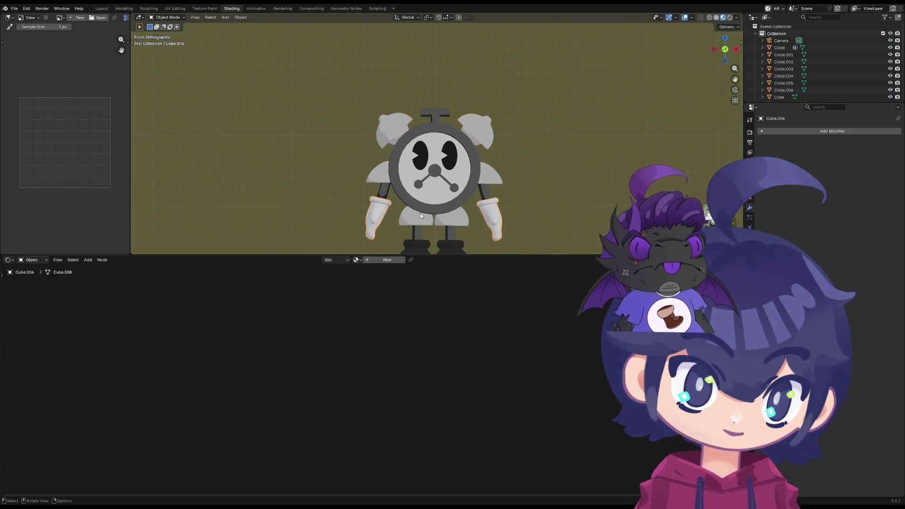
click(434, 238)
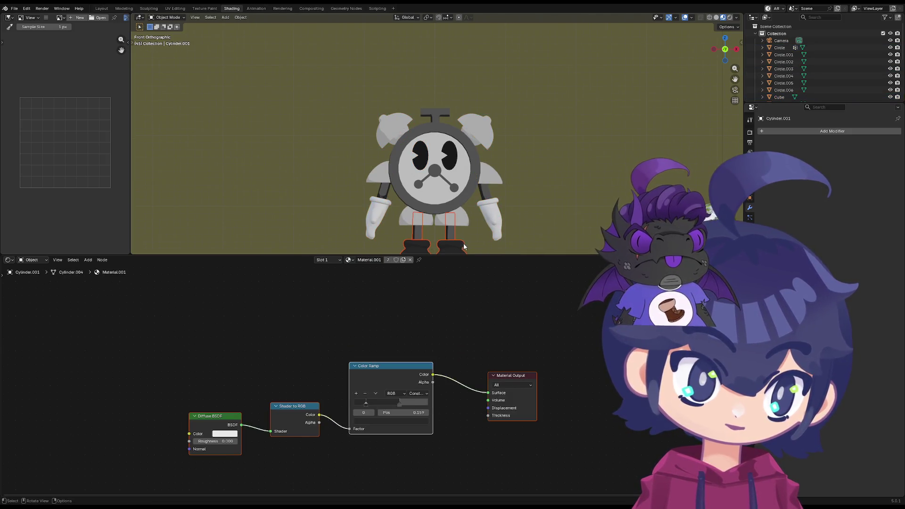
Make the T-shaped handle active and add a second, empty material slot
click(434, 116)
scroll(439, 115, up, 3)
scroll(439, 116, up, 5)
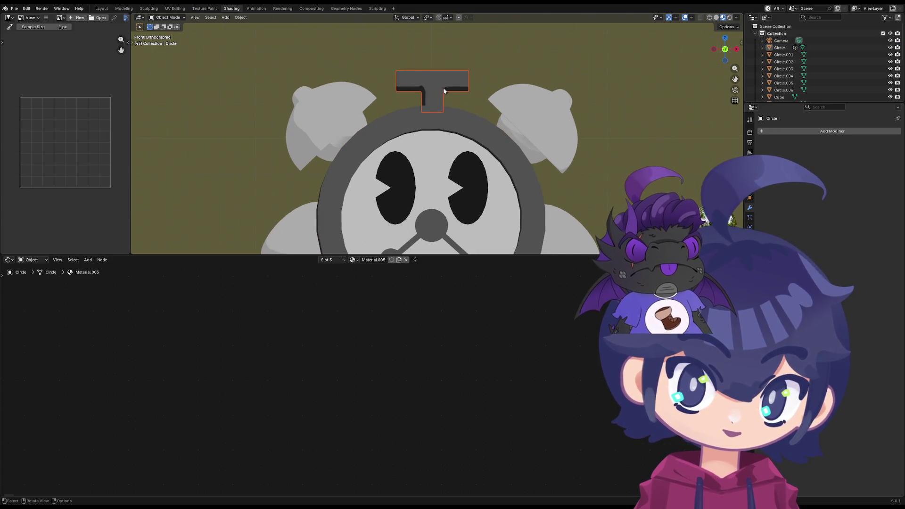
click(424, 92)
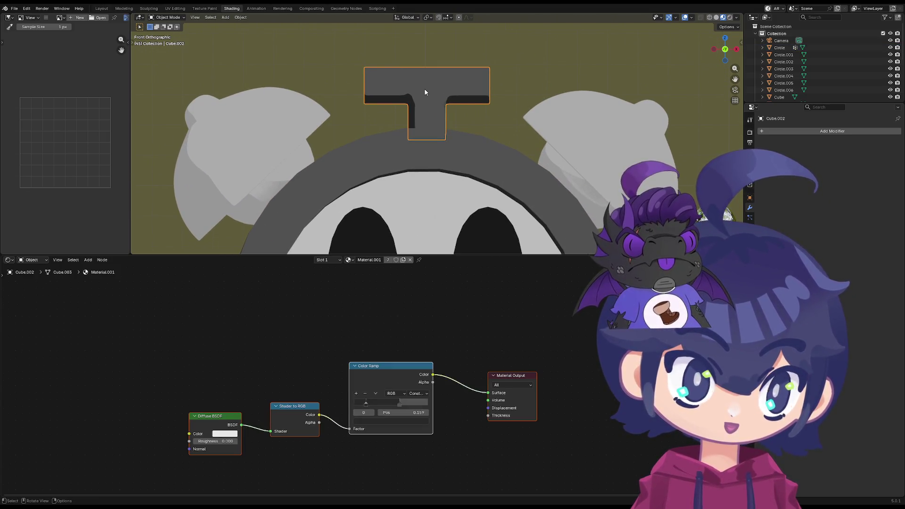
click(331, 260)
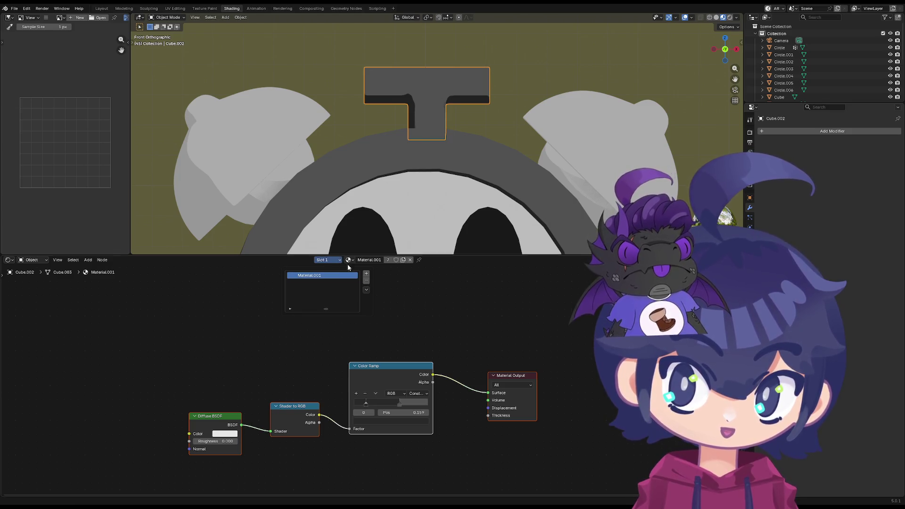
click(366, 273)
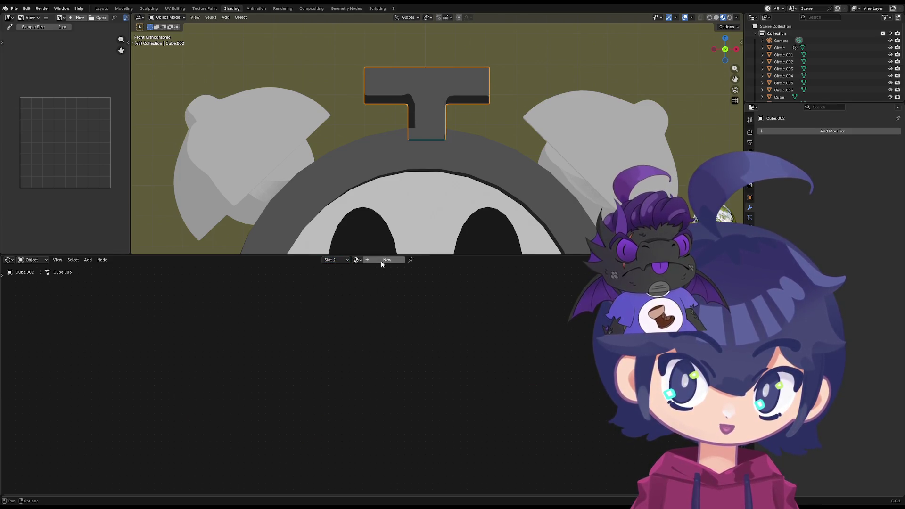
Create a new material in the handle's second slot and rename it 'Omega'
click(381, 260)
click(353, 259)
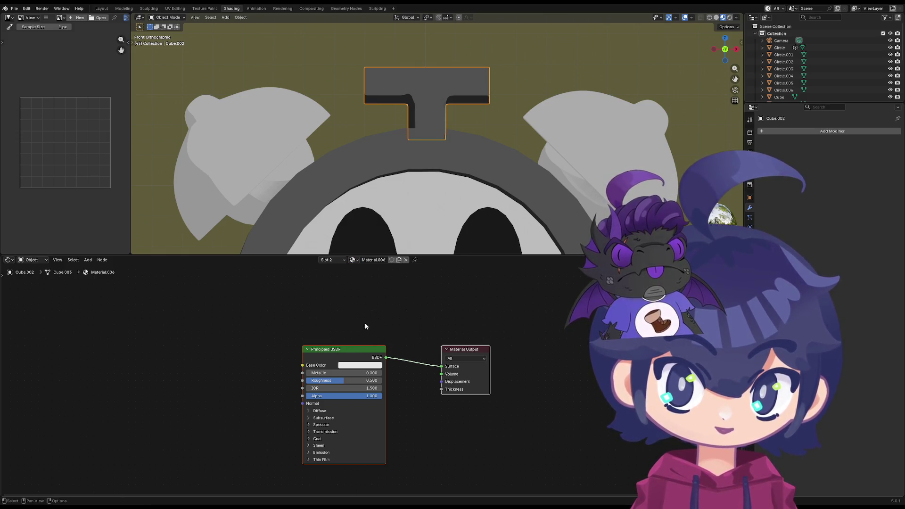
double_click(380, 261)
text(Omega)
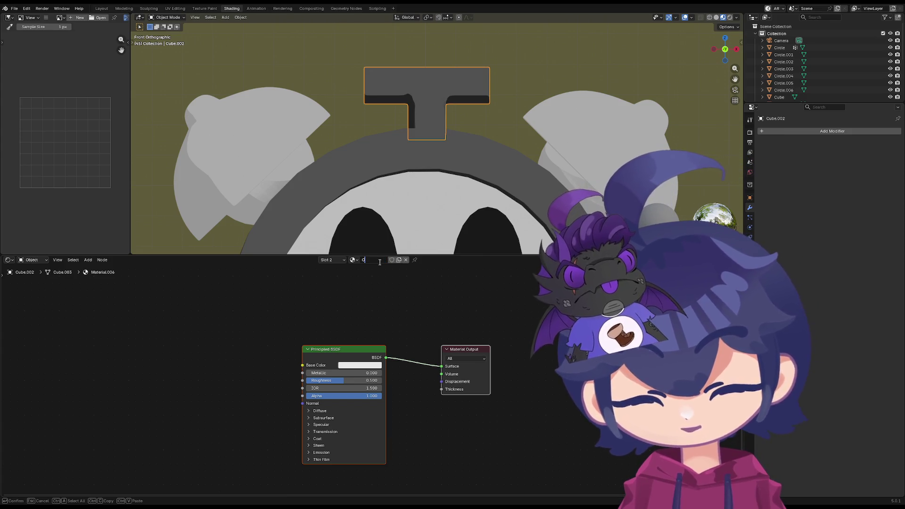
key(Return)
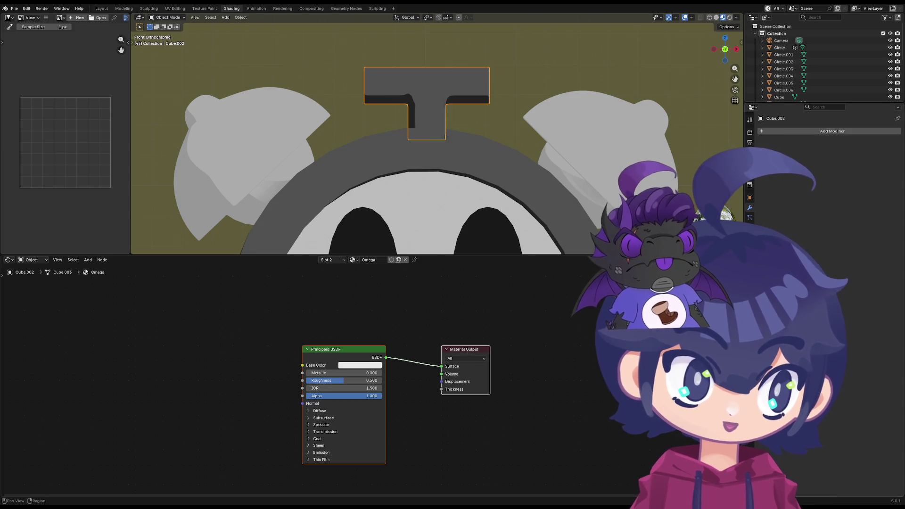
click(750, 257)
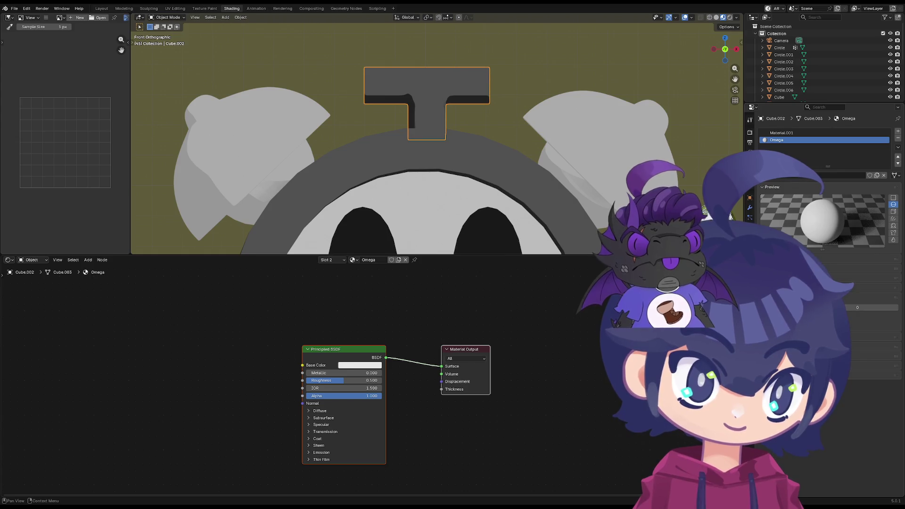
Add a Solidify modifier to the T-shaped handle
click(750, 208)
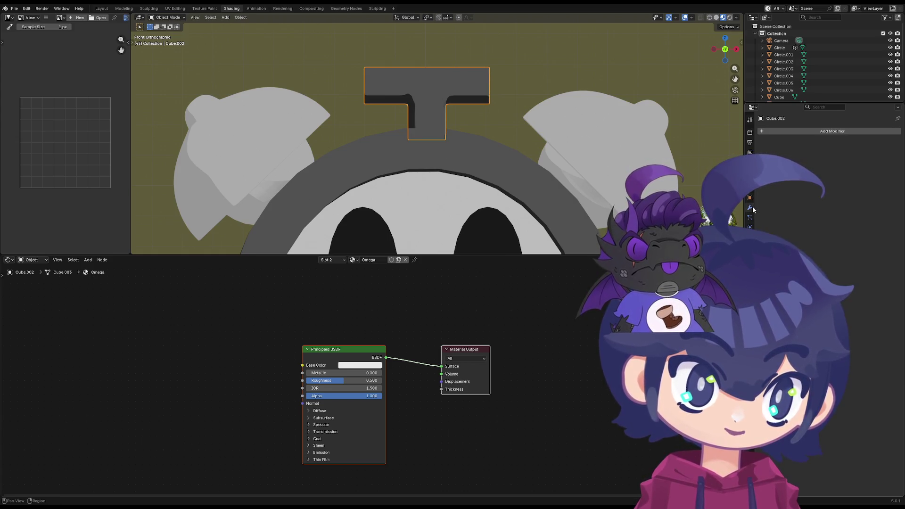
key(shift+a)
text(s)
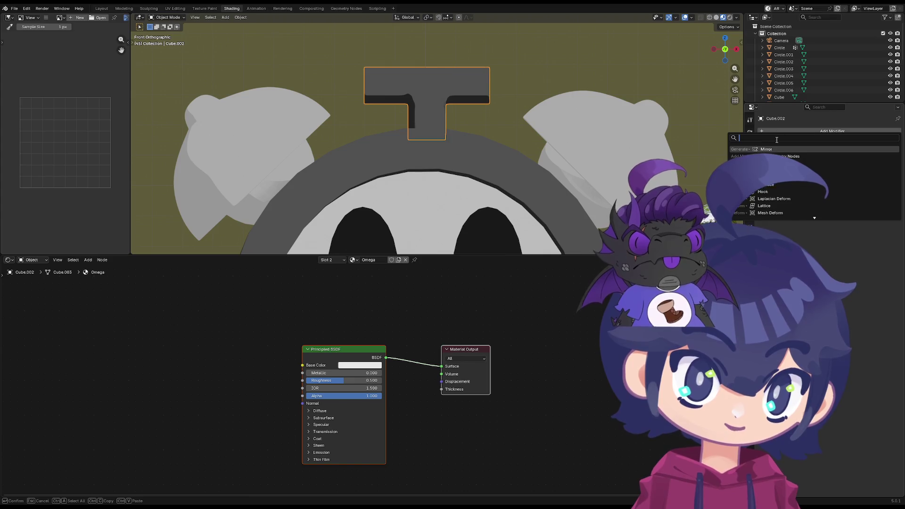
text(ol)
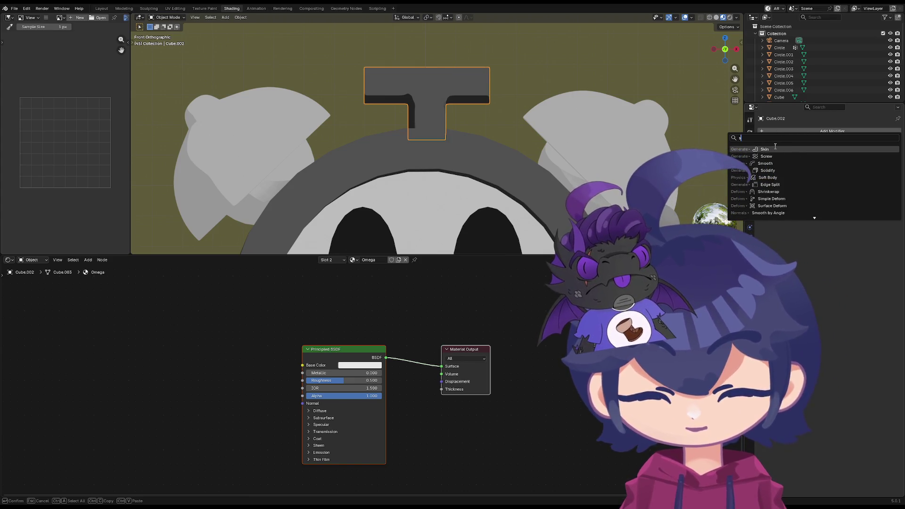
click(780, 150)
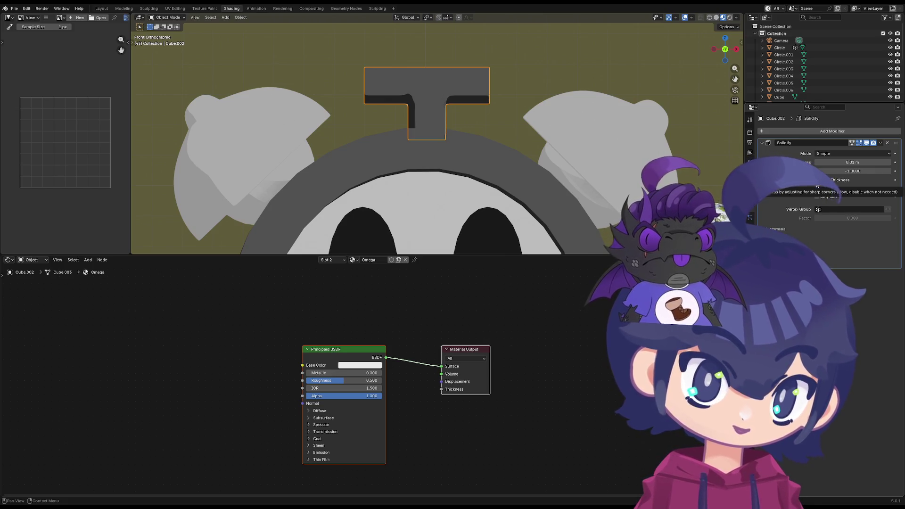
Flip the Solidify normals, set offset to about -0.95, and material offset to 1
click(775, 228)
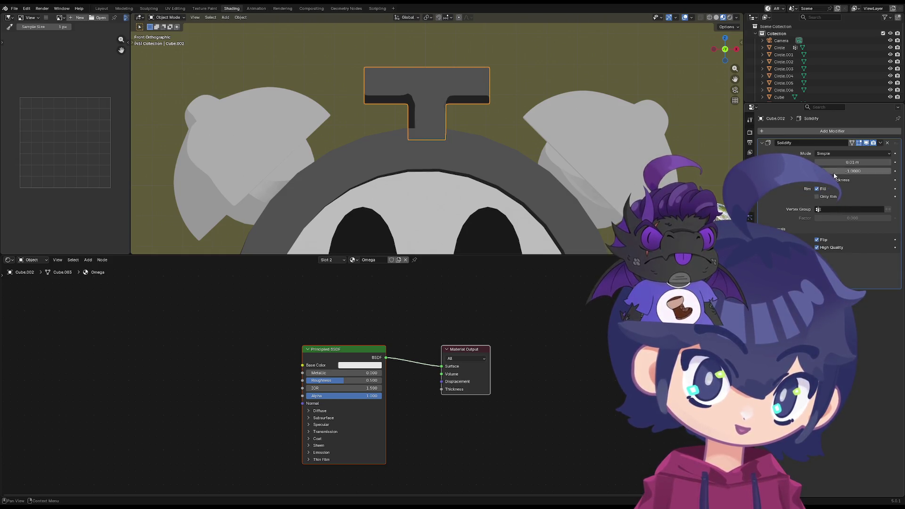
mouse_move(830, 170)
mouse_down()
mouse_move(848, 170)
mouse_move(831, 171)
mouse_up()
click(877, 259)
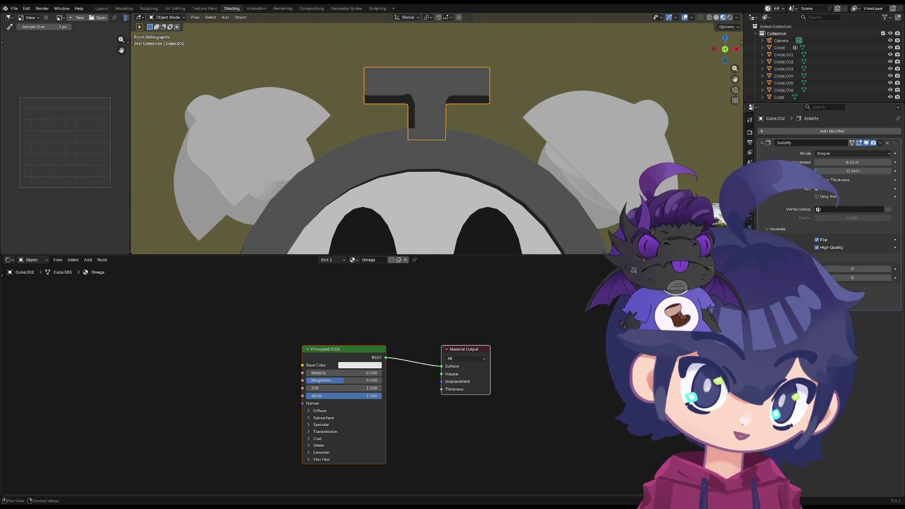
click(890, 271)
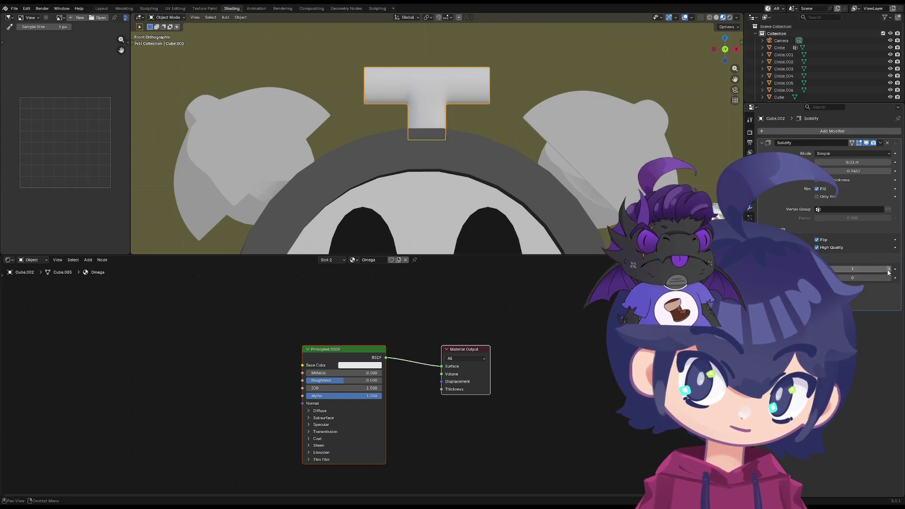
click(359, 366)
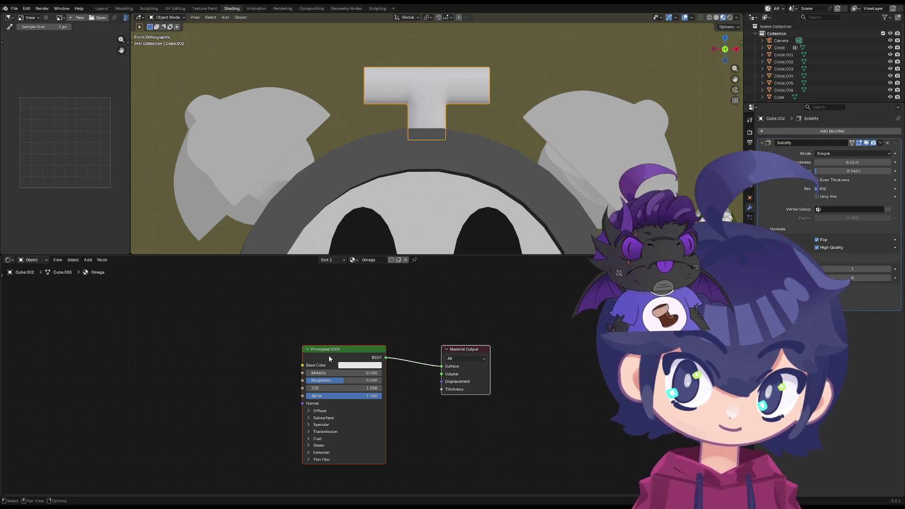
Replace Omega's Principled BSDF with an Emission node feeding the Surface output
key(x)
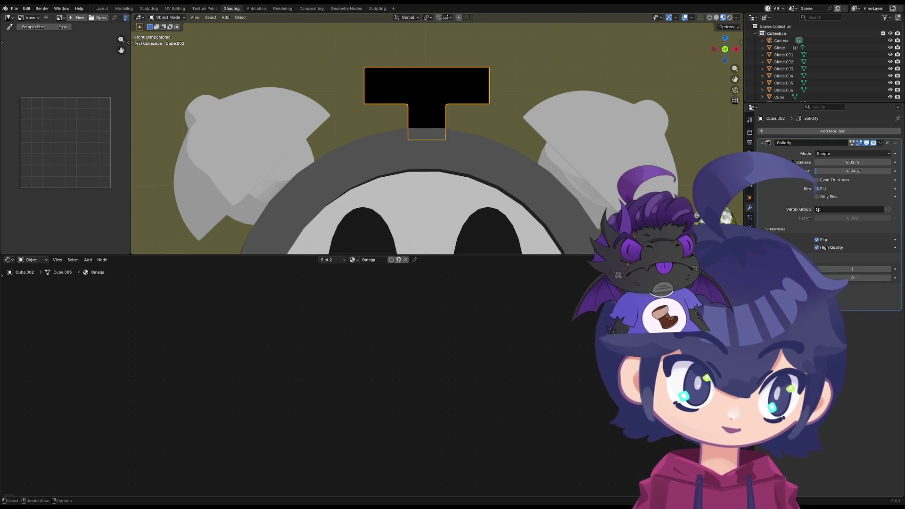
key(ctrl+z)
click(349, 349)
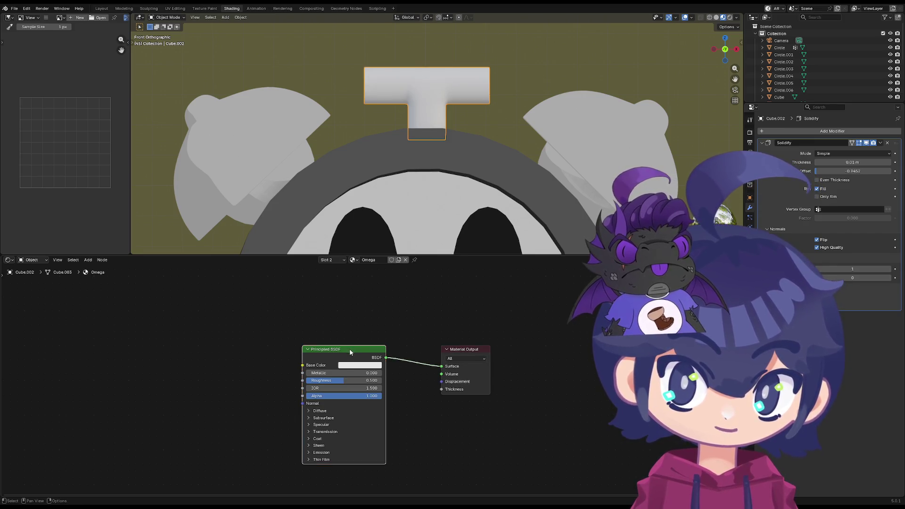
key(x)
drag(441, 367, 382, 369)
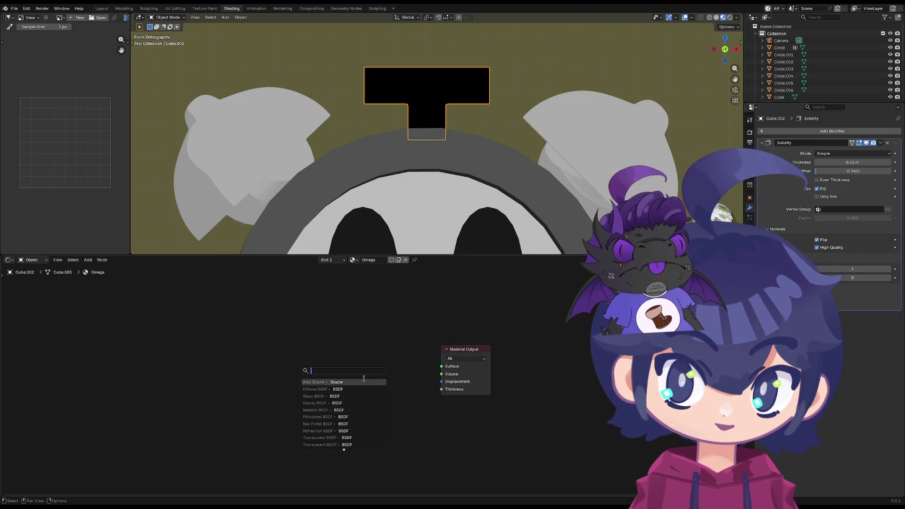
text(sgad)
key(Return)
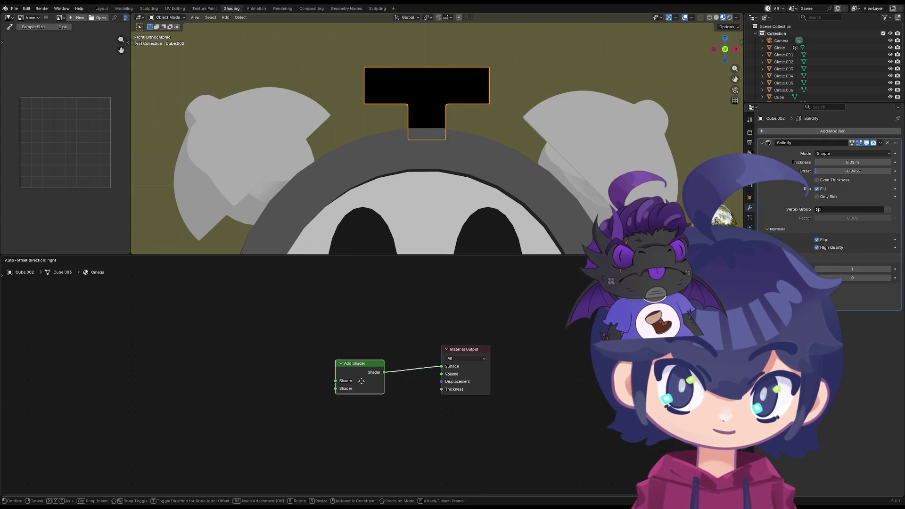
key(Escape)
drag(442, 366, 392, 363)
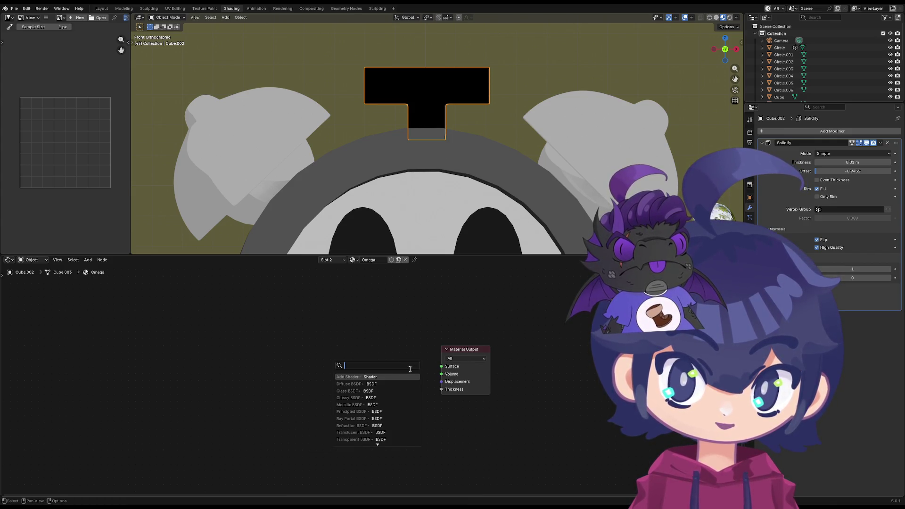
text(em)
click(395, 377)
Make the emission colour black and push the Solidify shell outward to offset 1
click(366, 372)
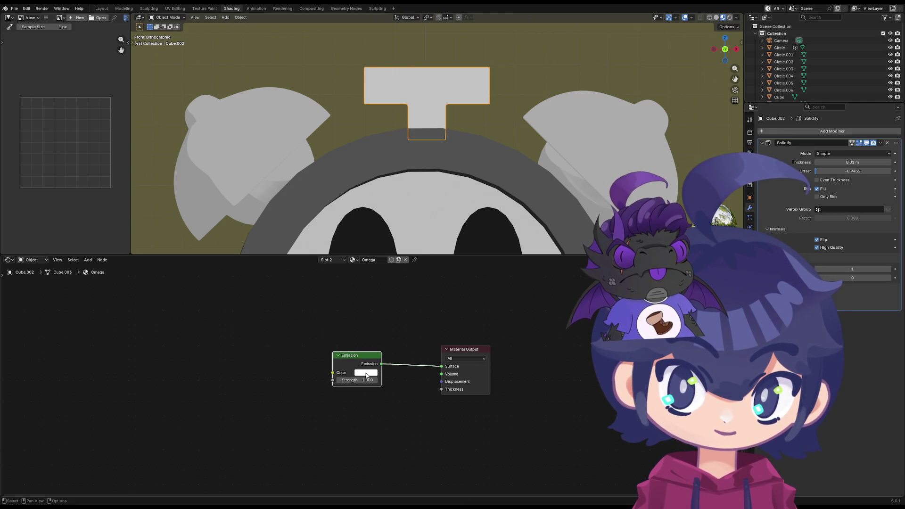
click(366, 373)
drag(418, 253, 418, 306)
click(417, 362)
click(377, 372)
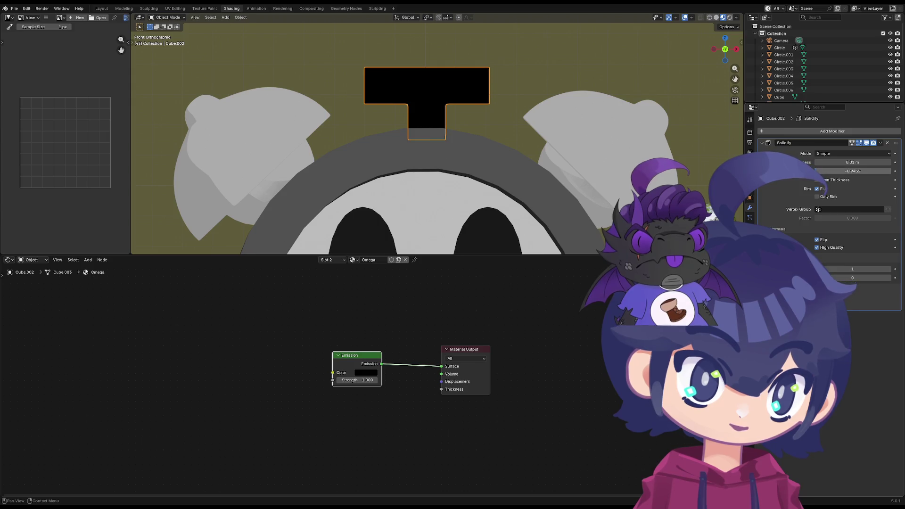
mouse_move(844, 171)
mouse_down()
mouse_move(877, 171)
mouse_move(849, 162)
mouse_move(867, 162)
mouse_up()
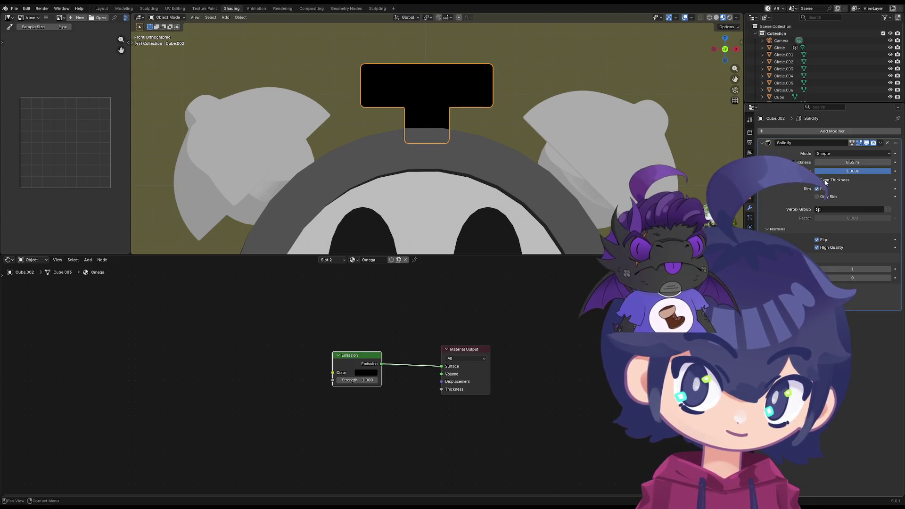
click(750, 259)
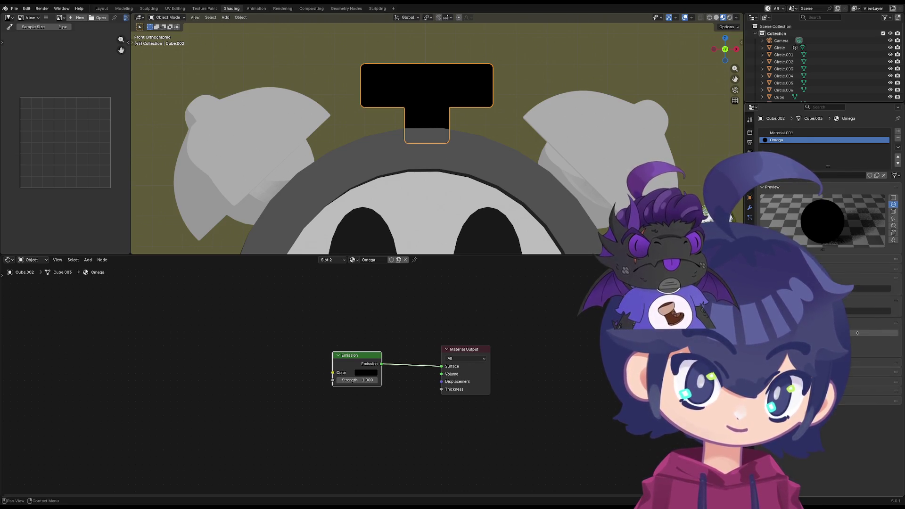
Switch Omega's surface shader to Background
scroll(867, 358, down, 3)
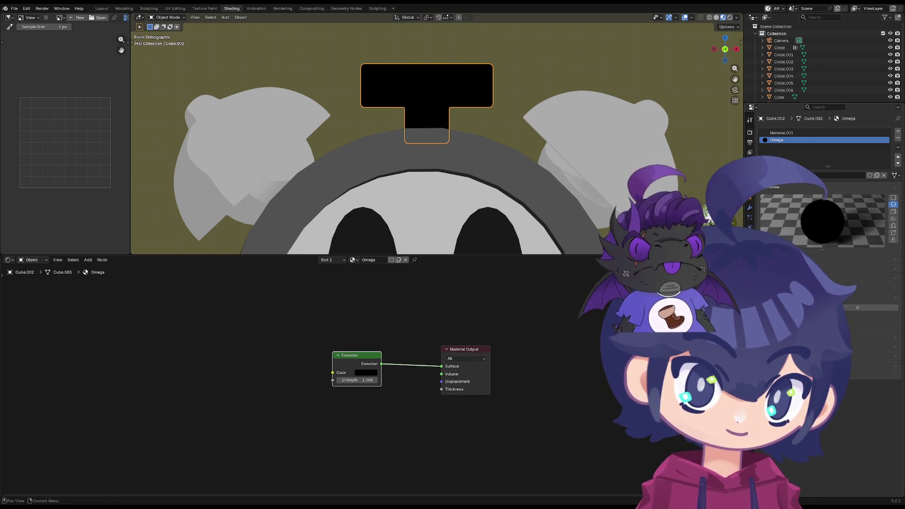
scroll(867, 359, down, 3)
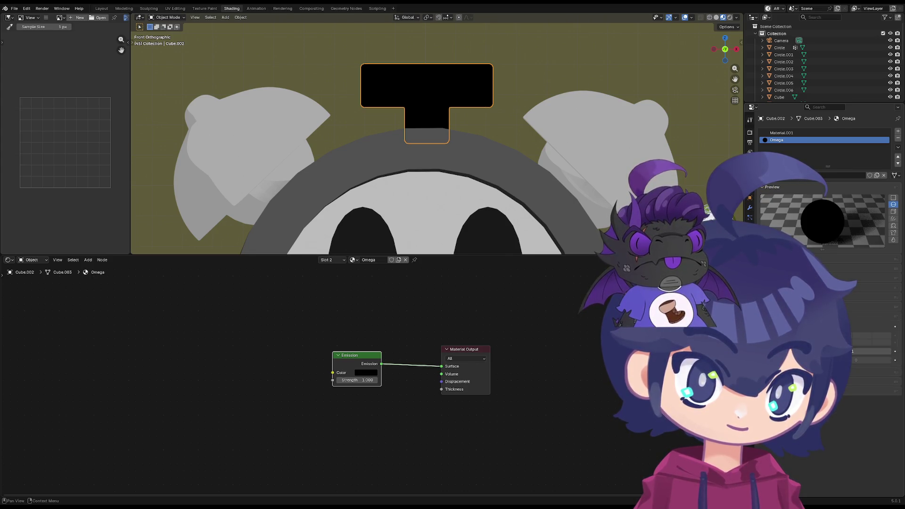
scroll(868, 306, up, 2)
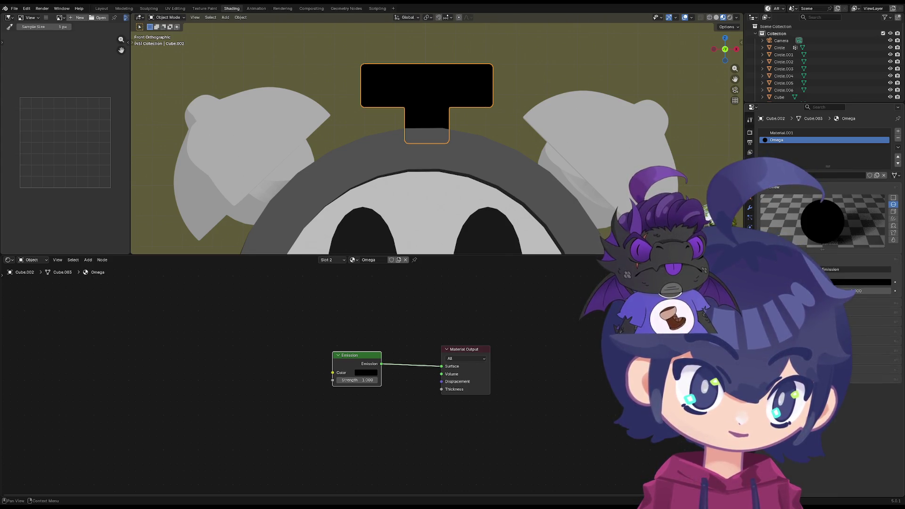
click(849, 330)
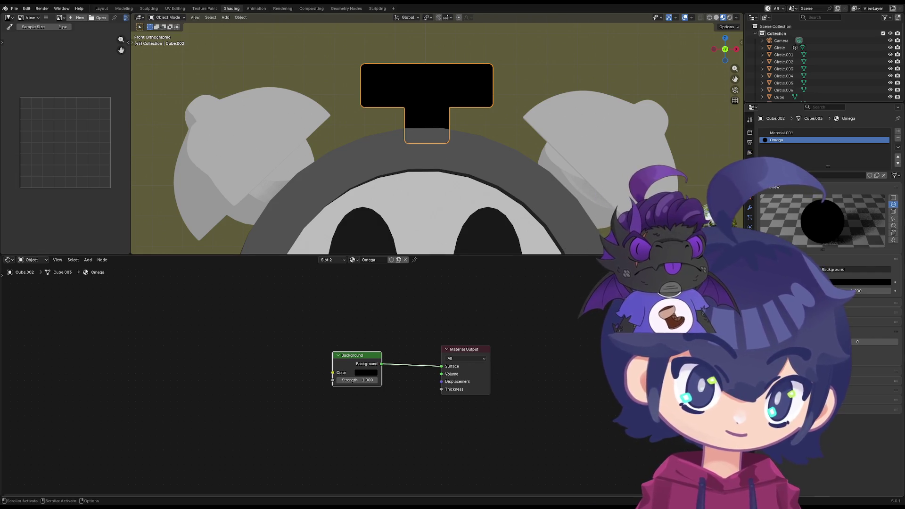
Set the Solidify material offset to 1, enable Rim Fill, and turn Flip normals off
click(750, 208)
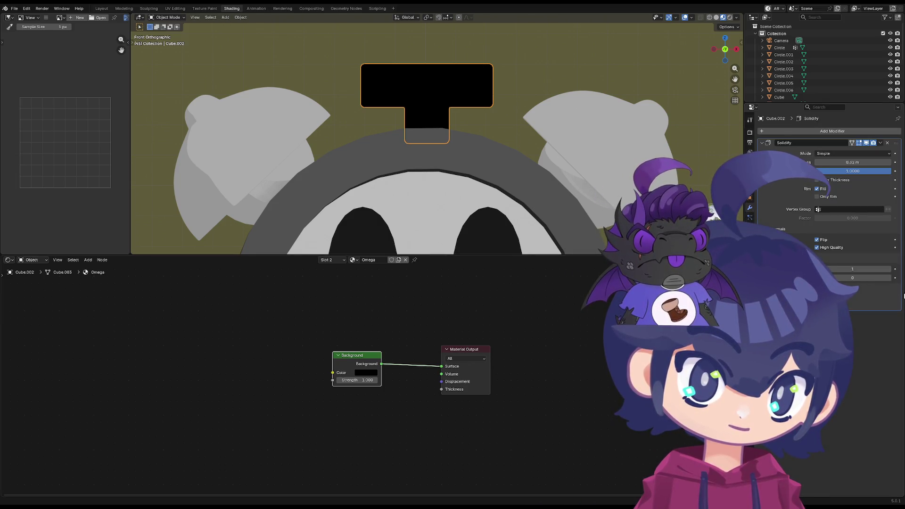
mouse_move(852, 278)
mouse_down()
mouse_move(863, 278)
mouse_move(851, 277)
mouse_up()
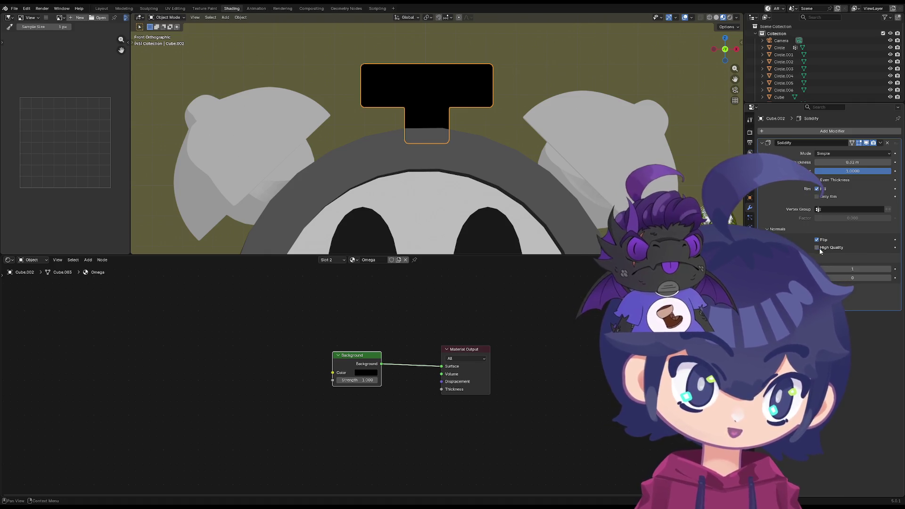
click(750, 257)
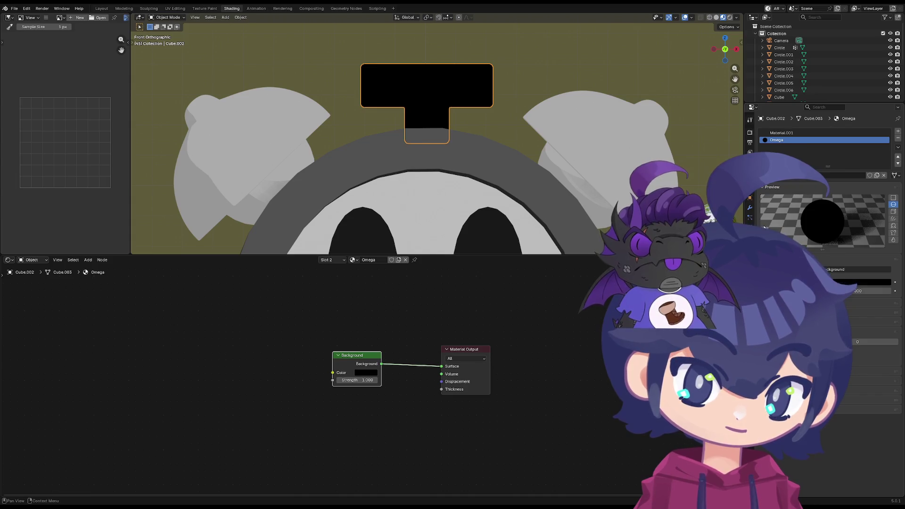
click(750, 208)
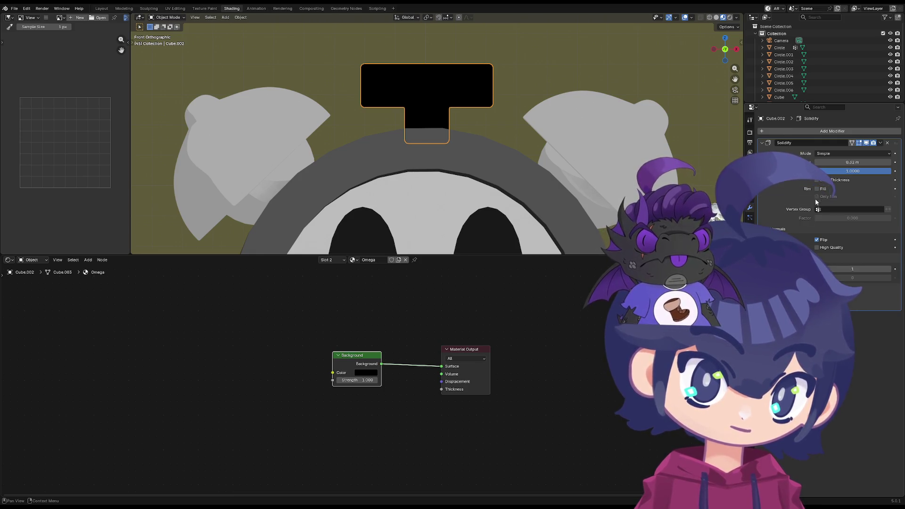
click(750, 254)
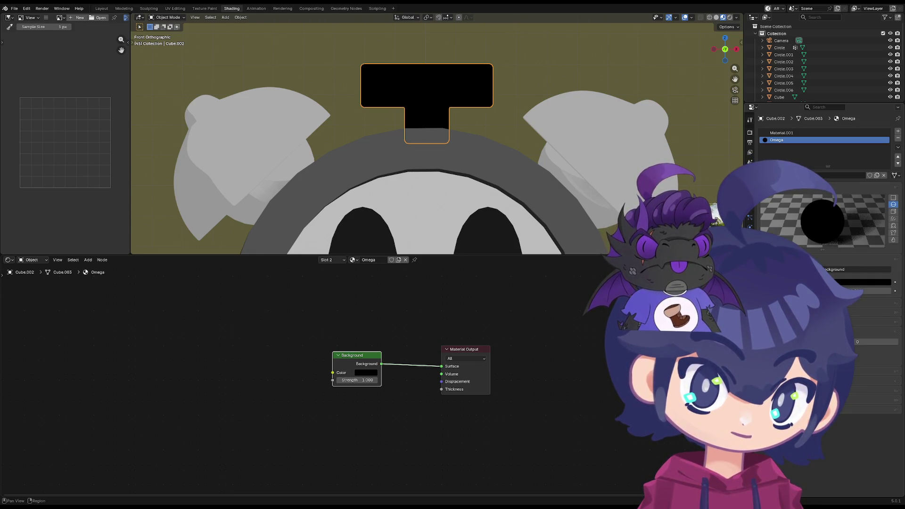
click(750, 208)
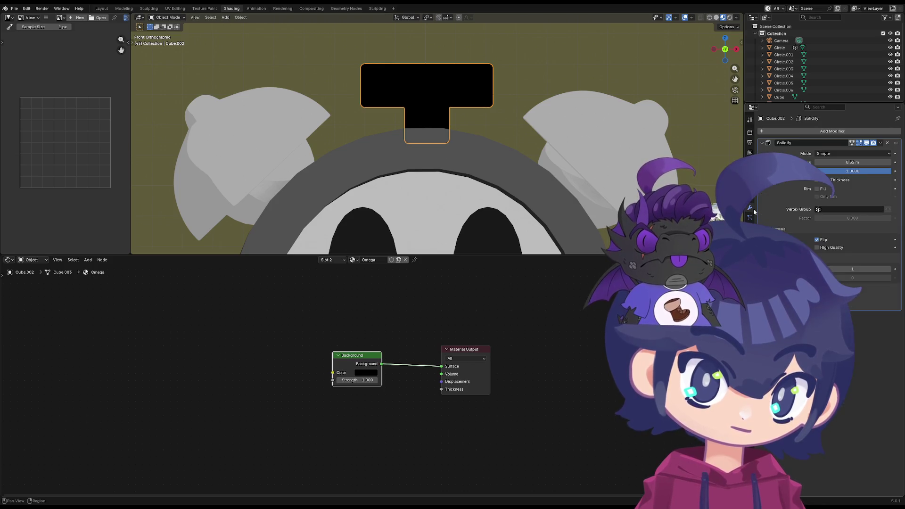
click(817, 189)
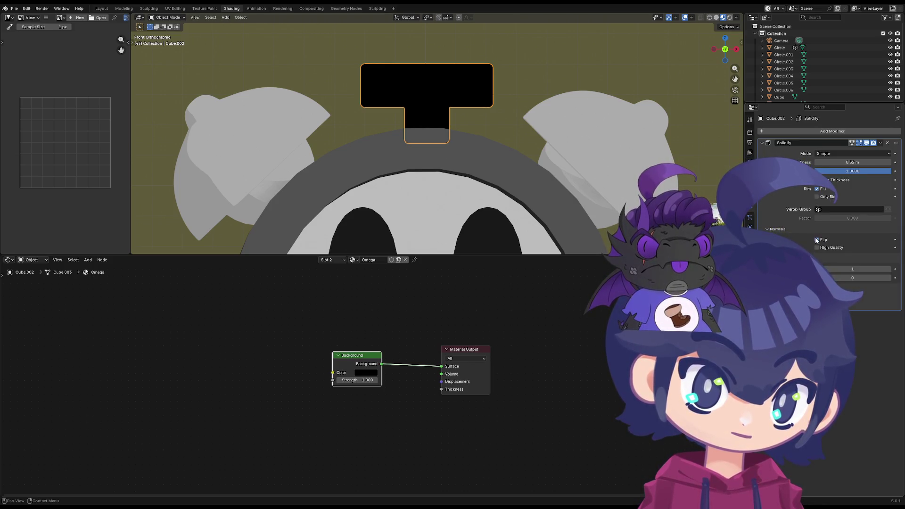
click(817, 240)
click(750, 254)
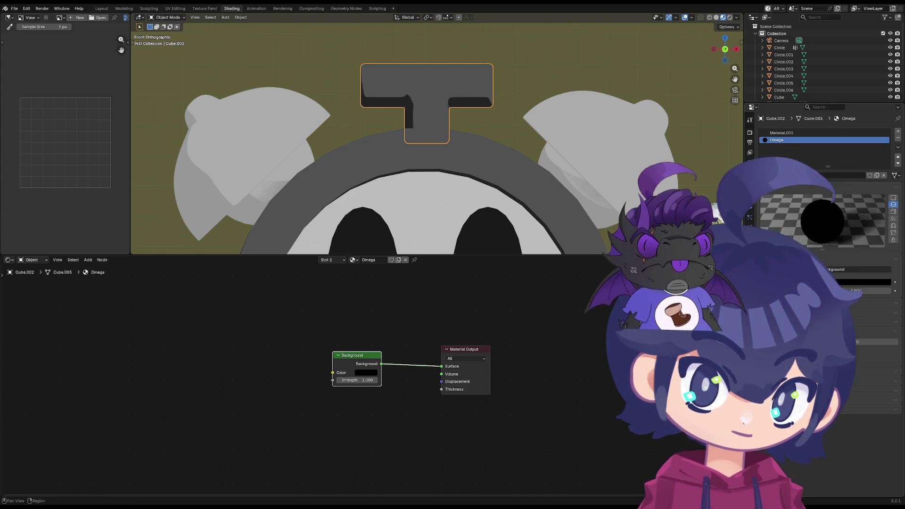
Turn the Solidify Flip and High Quality normals on so the handle renders black
click(751, 209)
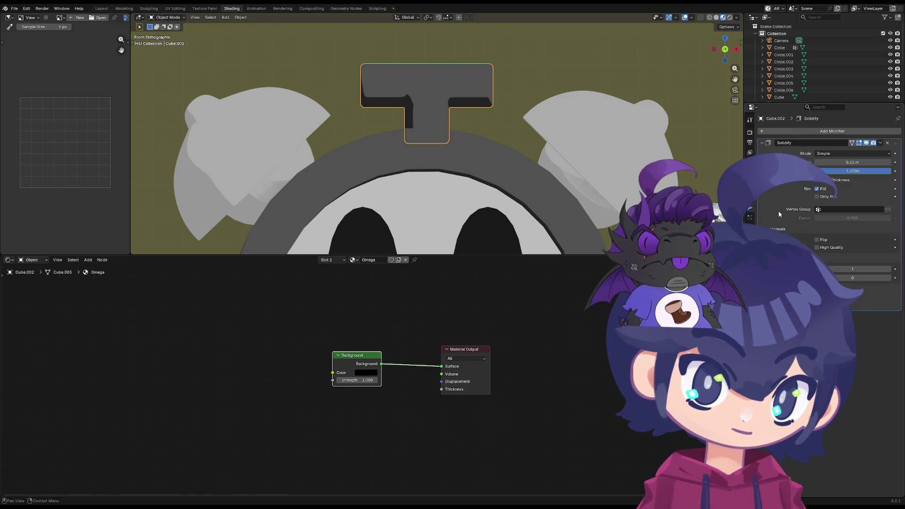
click(818, 241)
click(818, 247)
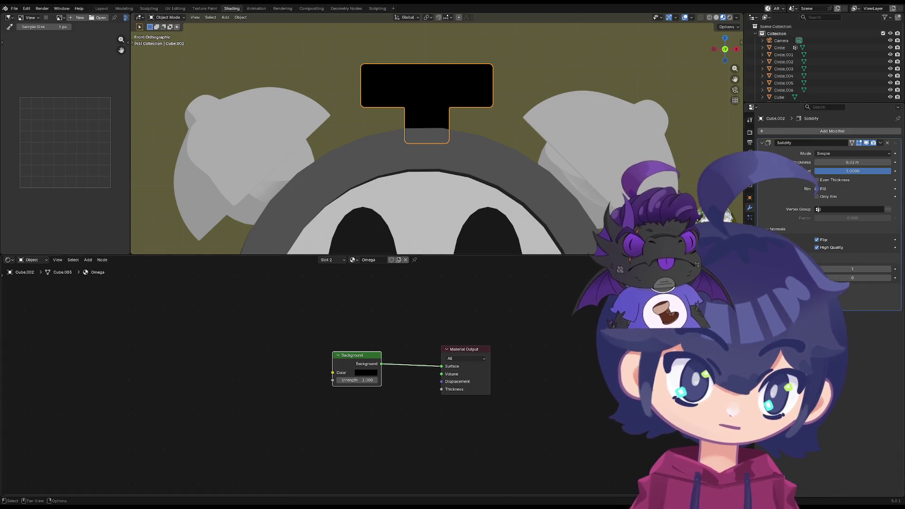
click(749, 257)
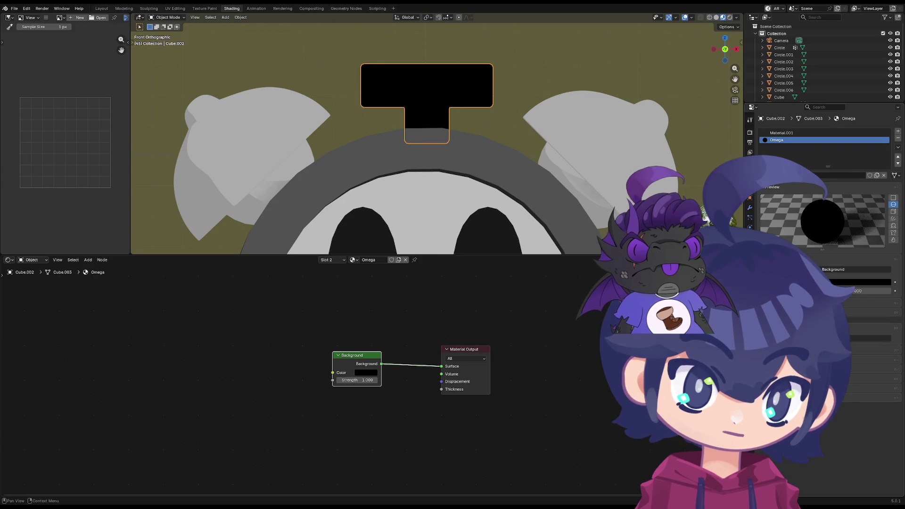
Try Add Shader, Emission, Glossy and Principled Volume, settling Omega's surface on Diffuse BSDF
click(833, 271)
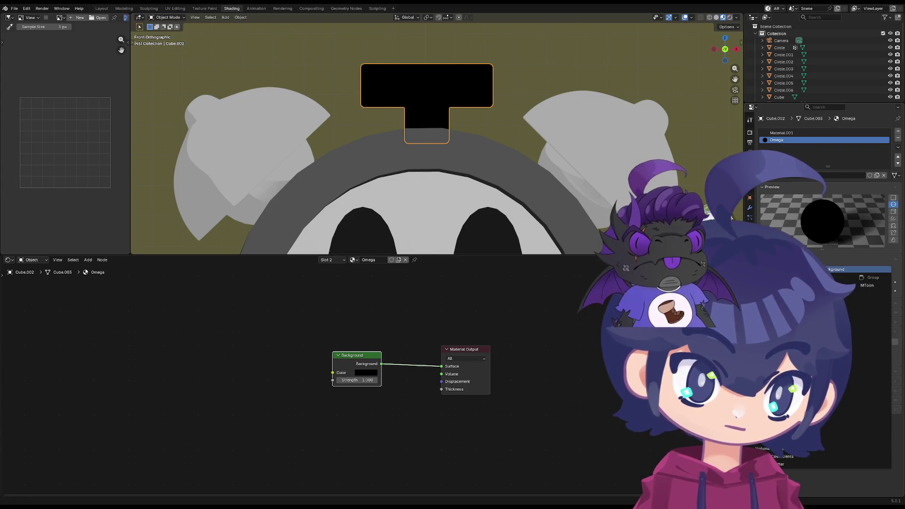
click(797, 286)
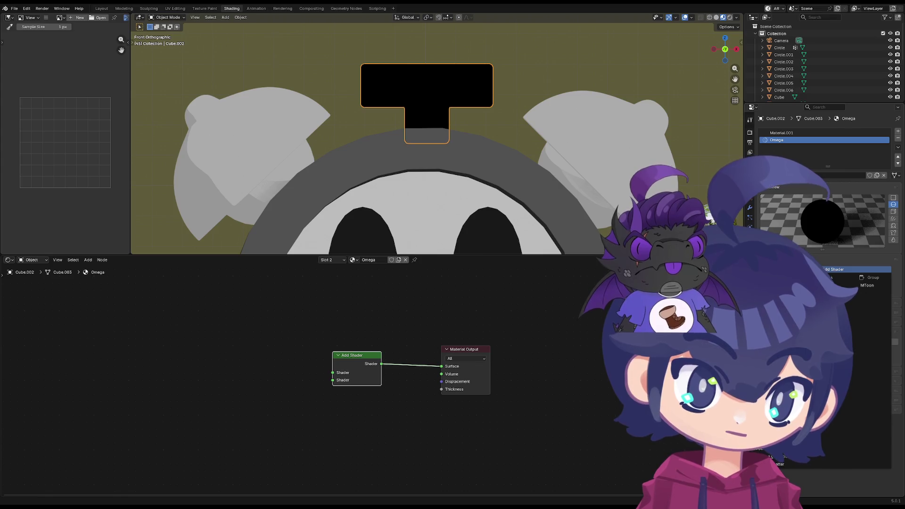
key(ctrl+z)
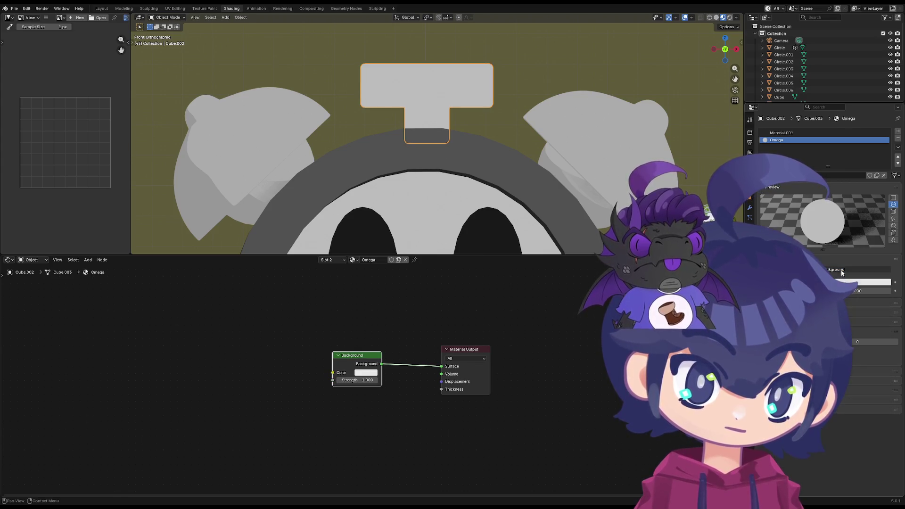
click(831, 270)
click(830, 272)
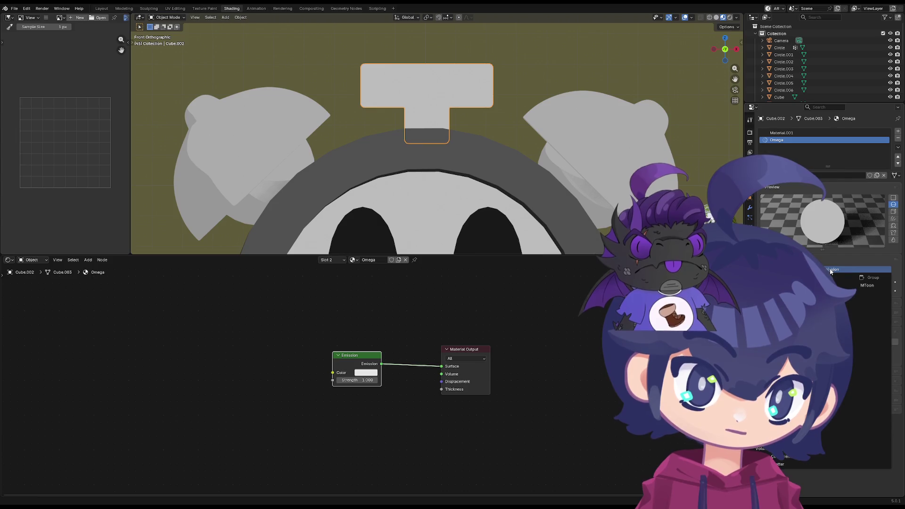
click(833, 278)
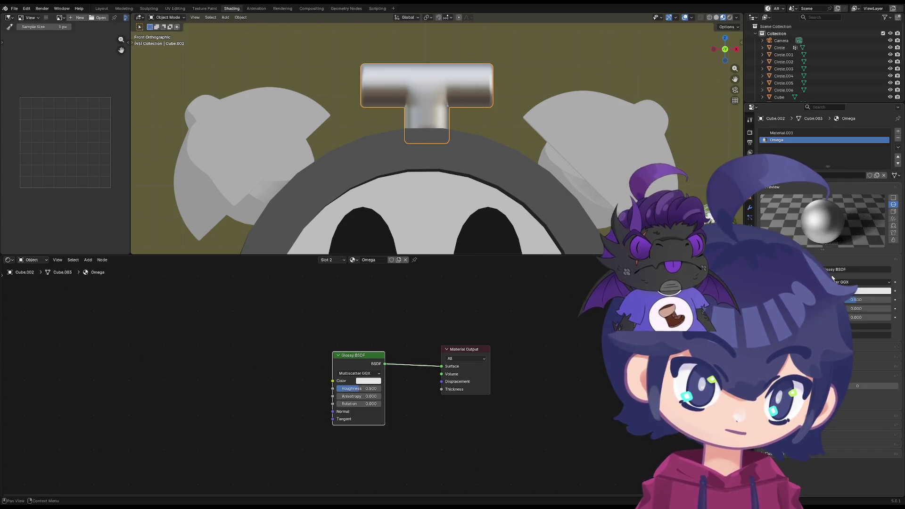
click(839, 271)
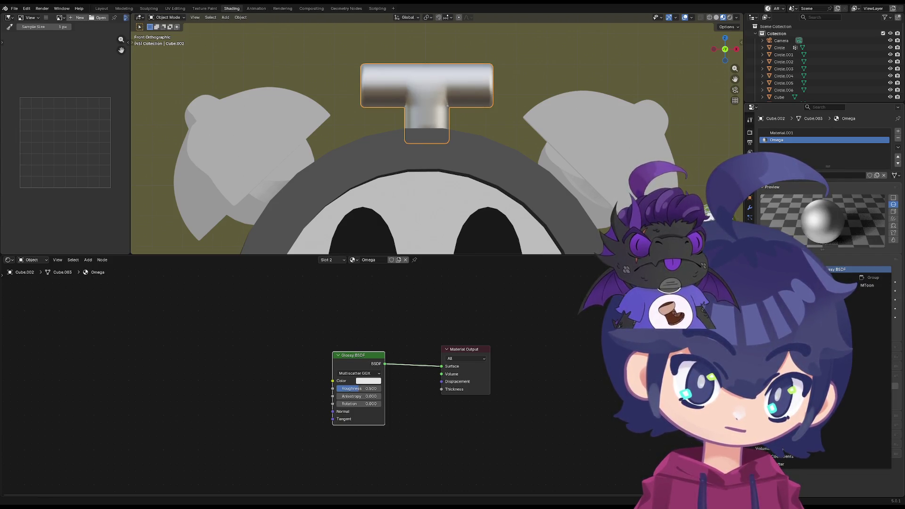
click(834, 325)
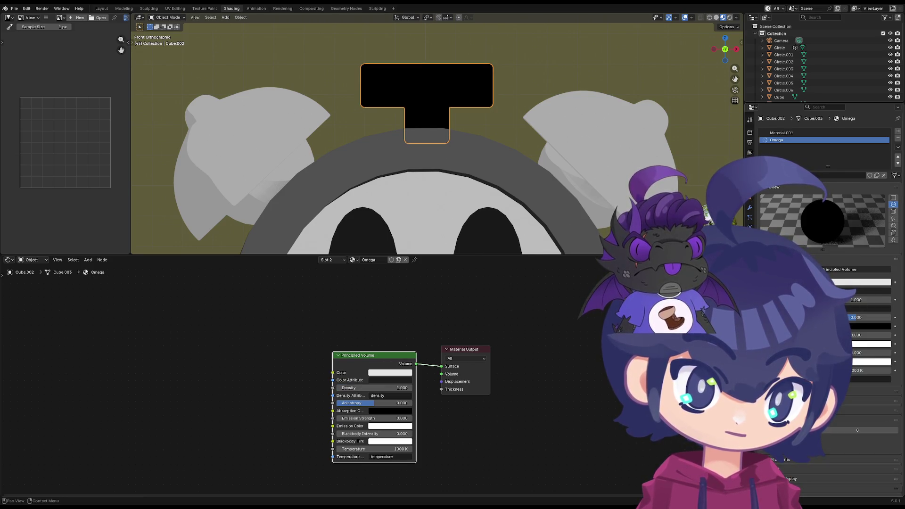
click(837, 270)
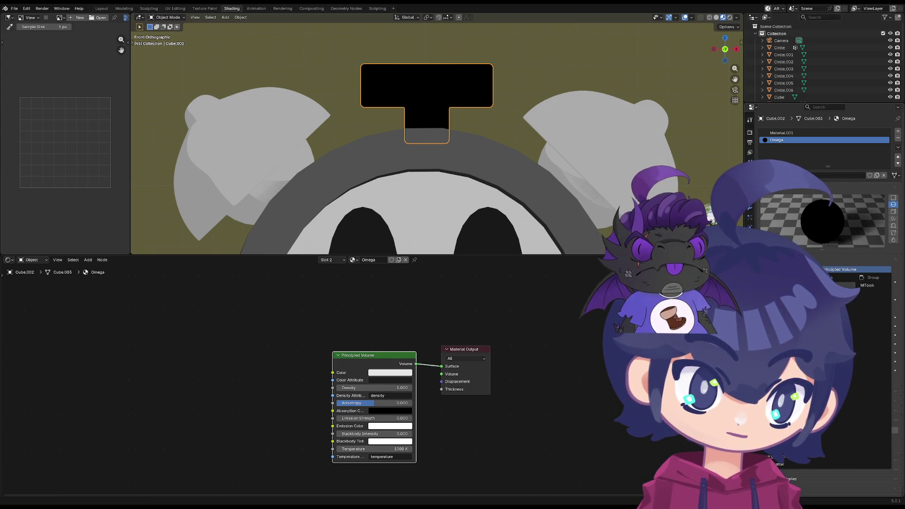
click(835, 293)
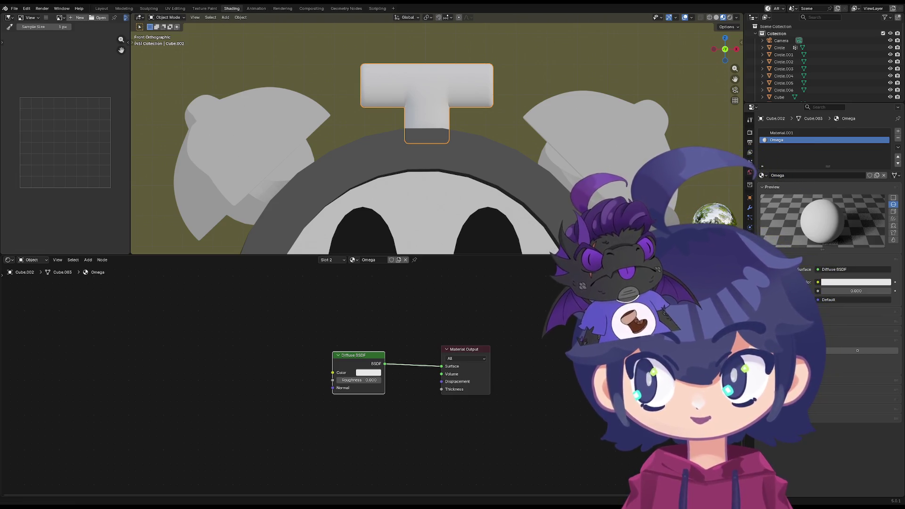
mouse_move(344, 182)
middle_down()
mouse_move(412, 178)
mouse_move(330, 130)
middle_up()
key(KP_1)
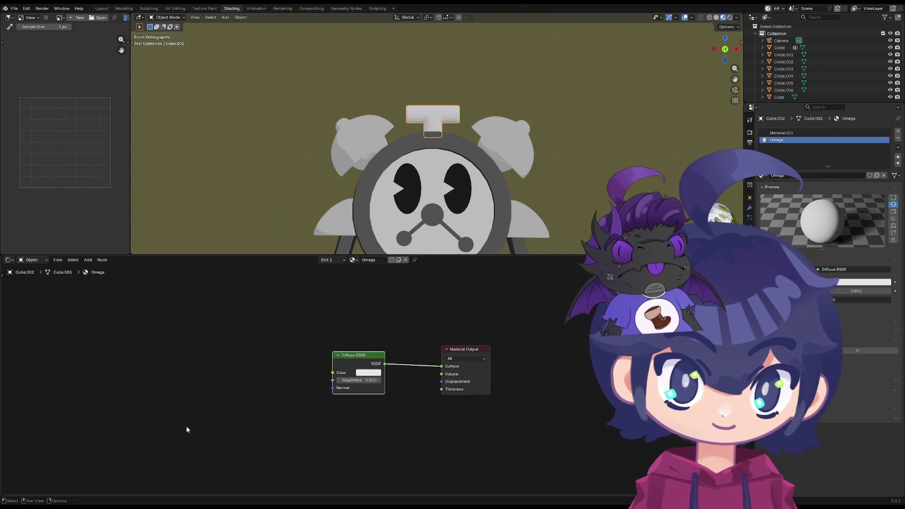
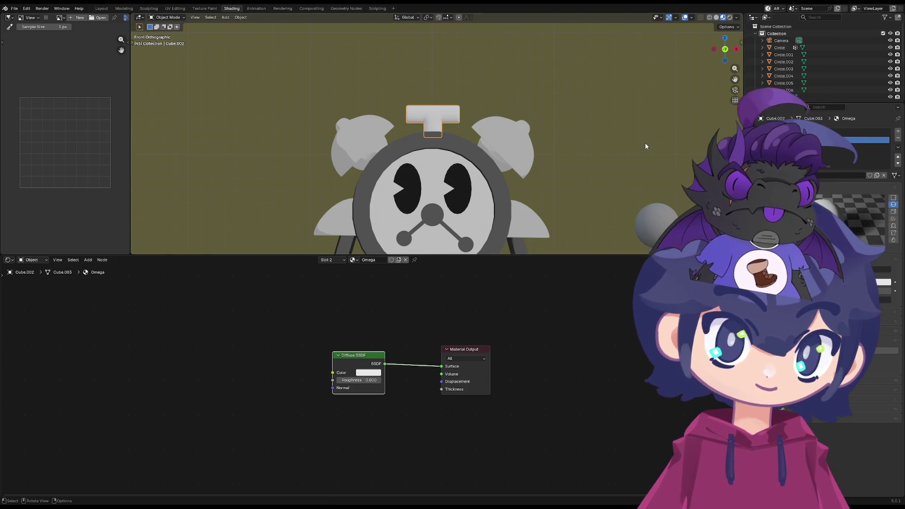
Orbit to inspect the legs and feet, then drag the node editor border down to enlarge the 3D view
middle_drag(368, 231, 376, 99)
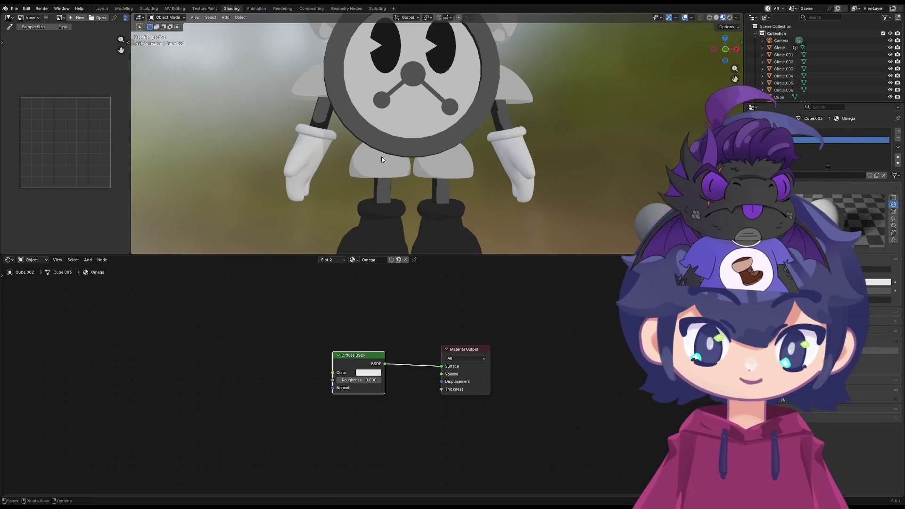
scroll(363, 162, down, 2)
scroll(347, 165, down, 3)
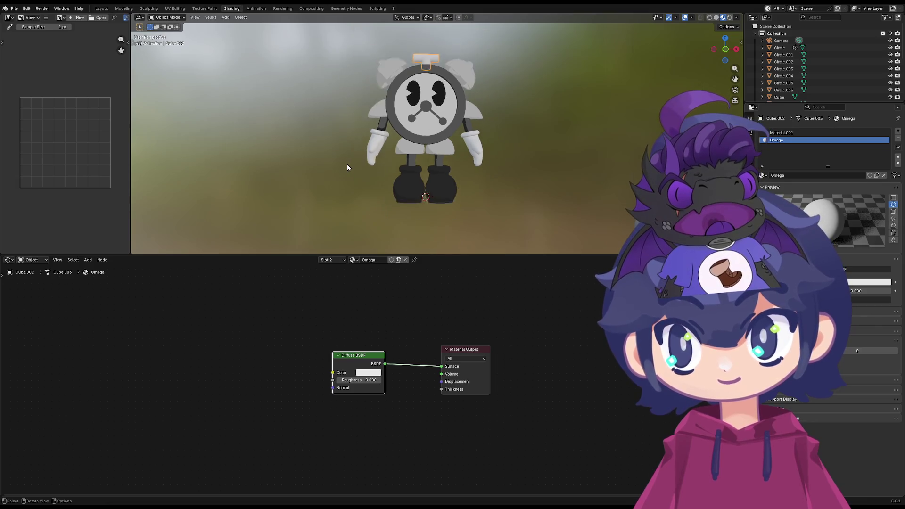
middle_drag(347, 165, 377, 244)
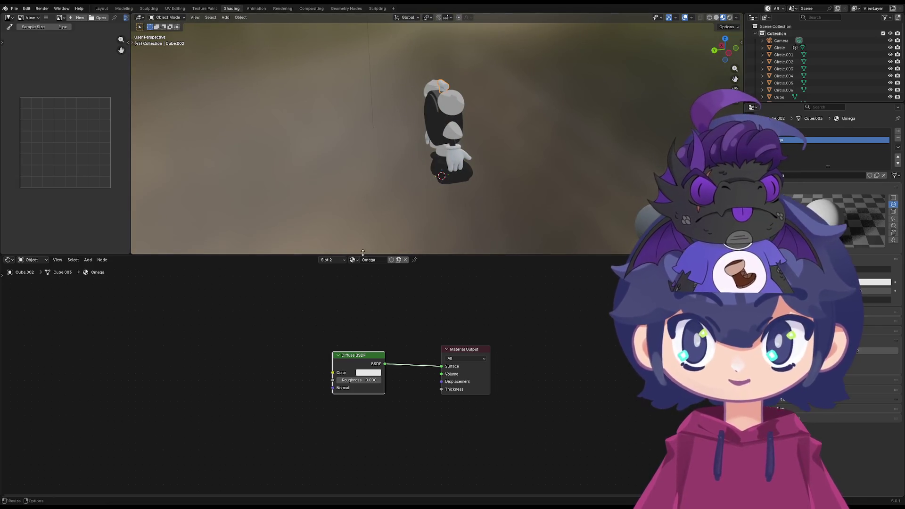
drag(380, 255, 406, 317)
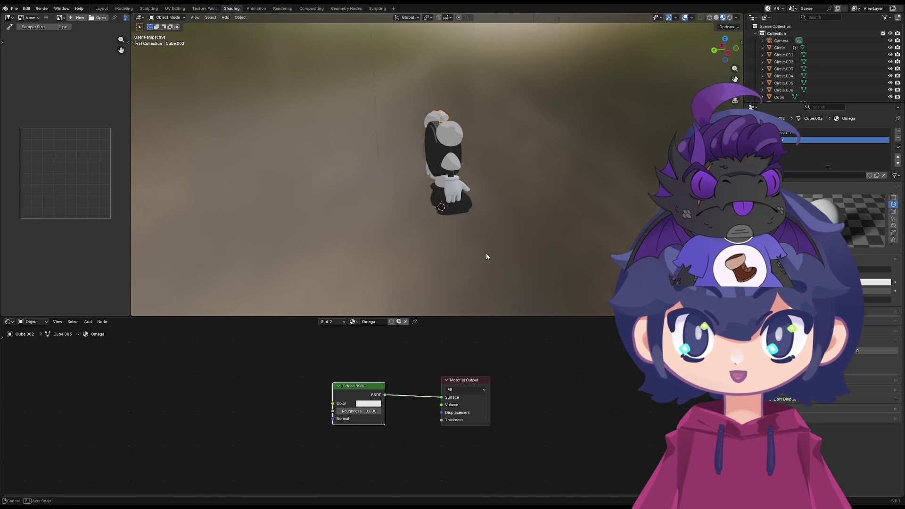
Use the View pie to snap the character to a straight front view
middle_drag(486, 257, 287, 234)
key(grave)
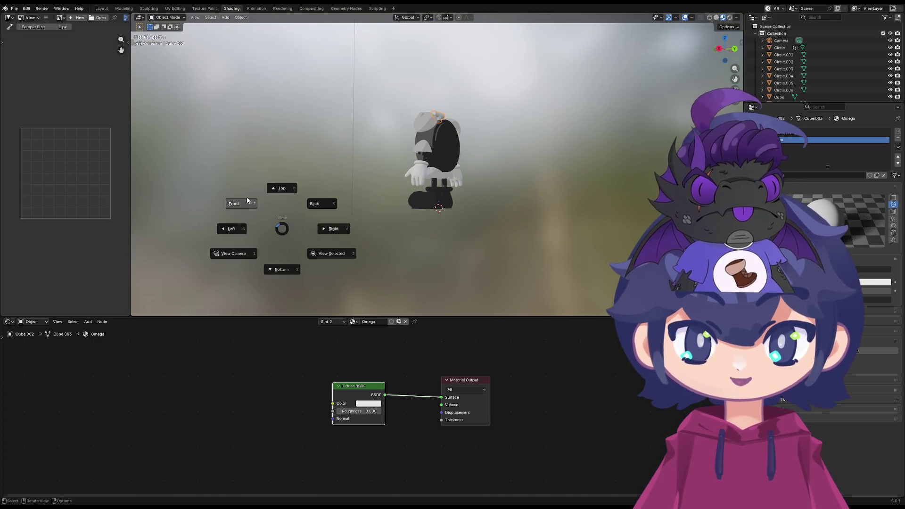
click(248, 200)
key(grave)
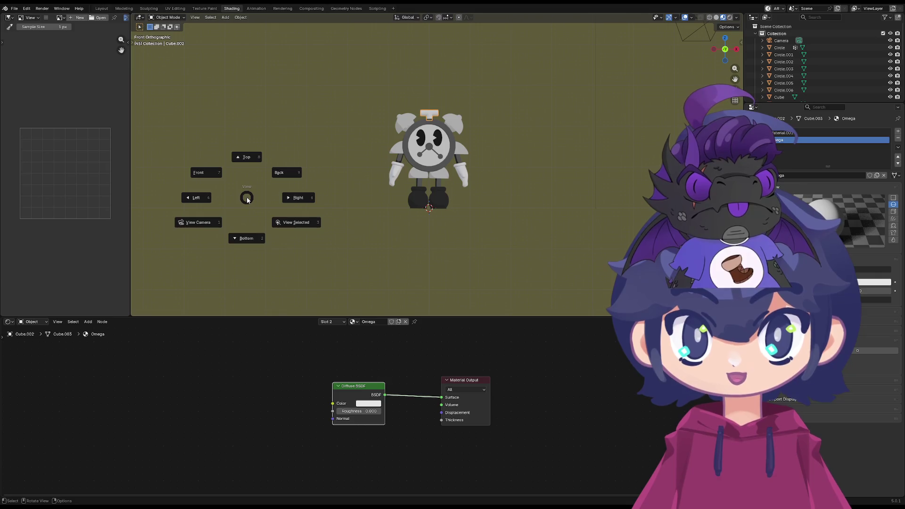
click(247, 200)
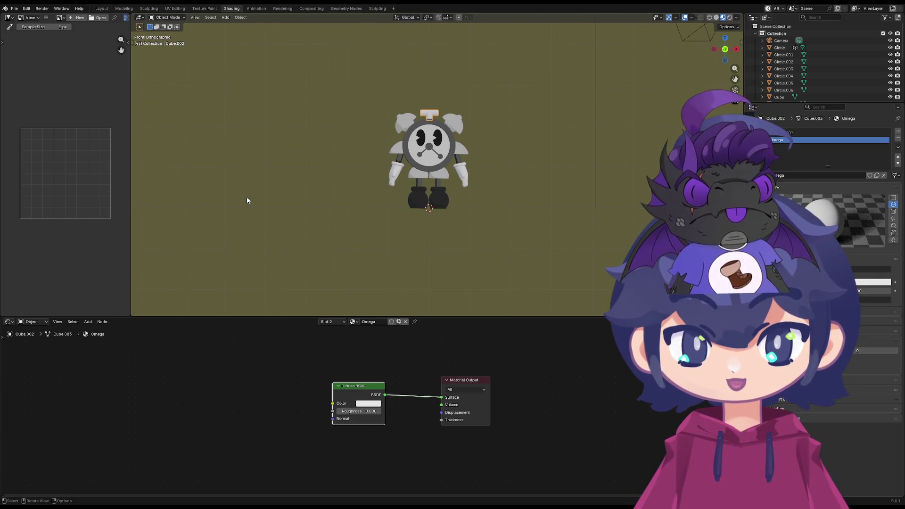
middle_drag(244, 199, 470, 204)
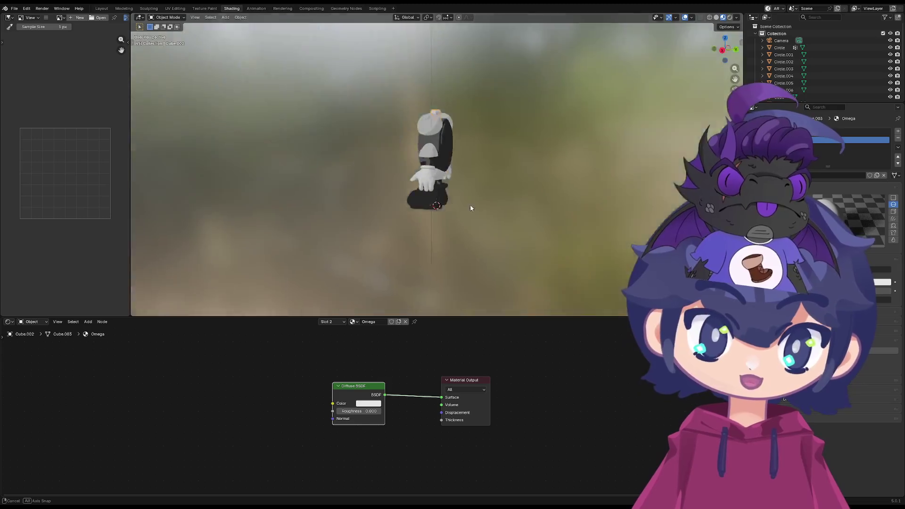
key(grave)
click(485, 145)
Try a side view, then return to the front view and shift the character left
mouse_move(377, 150)
middle_down()
mouse_move(588, 160)
mouse_move(304, 151)
mouse_move(495, 196)
mouse_move(443, 205)
mouse_move(229, 186)
mouse_move(289, 210)
mouse_move(259, 174)
middle_up()
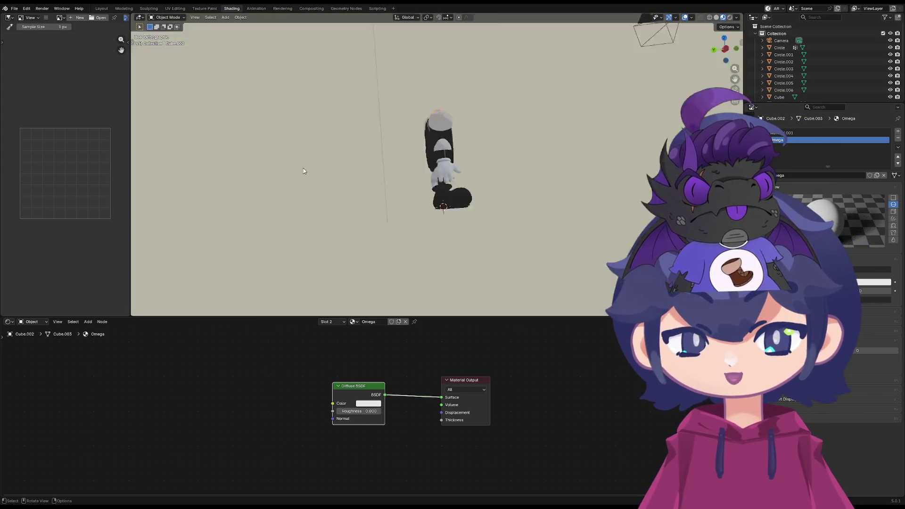
key(grave)
click(320, 172)
key(grave)
key(Escape)
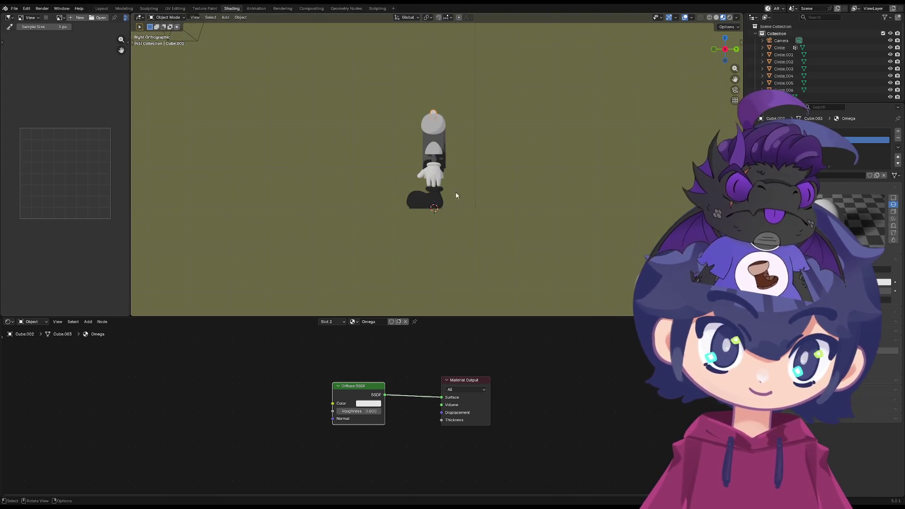
key(KP_1)
scroll(372, 155, up, 3)
scroll(403, 183, up, 1)
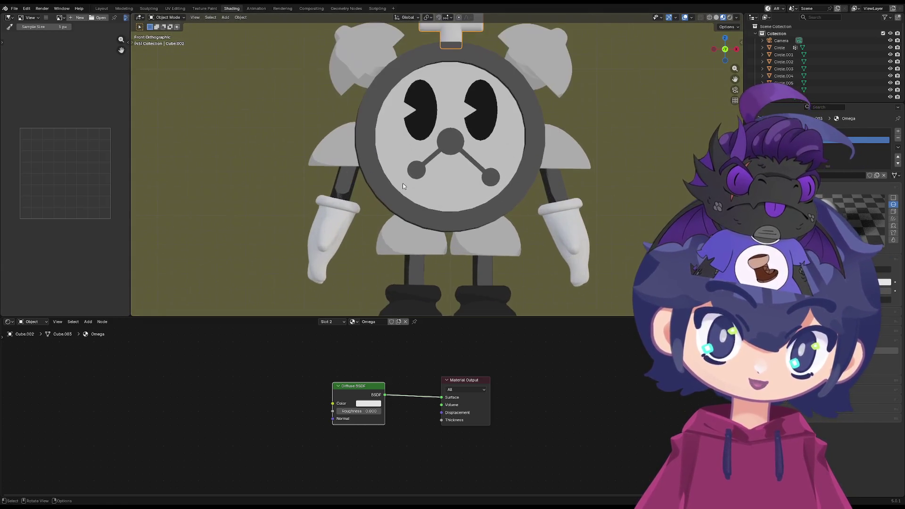
scroll(412, 198, down, 3)
mouse_move(421, 216)
shift+middle_down()
mouse_move(373, 226)
mouse_move(479, 257)
shift+middle_up()
scroll(373, 226, up, 2)
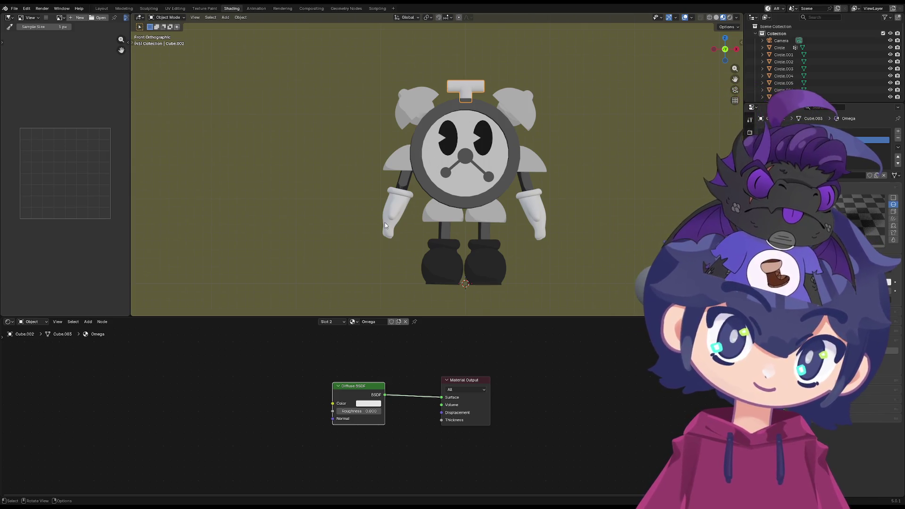
Zoom in on the T-shaped handle and drag its Diffuse BSDF colour Value to 0 for black
shift+middle_drag(384, 222, 472, 187)
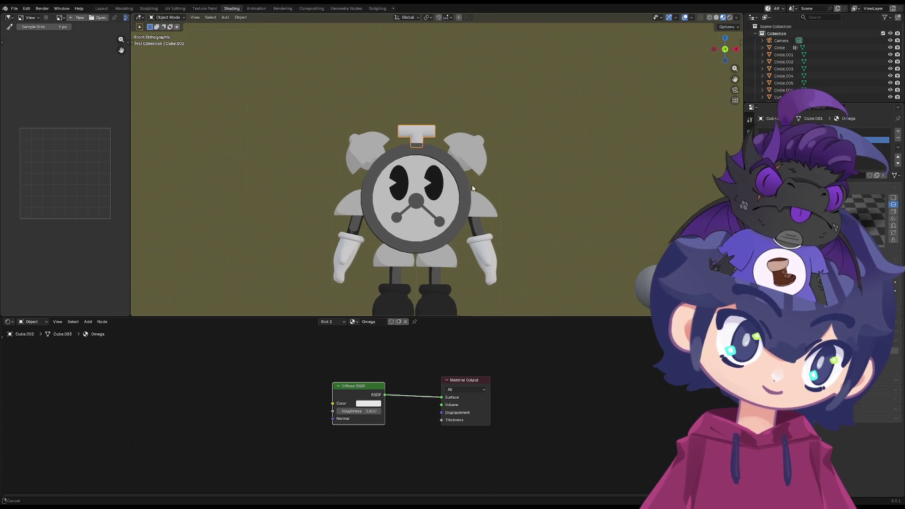
scroll(383, 184, up, 6)
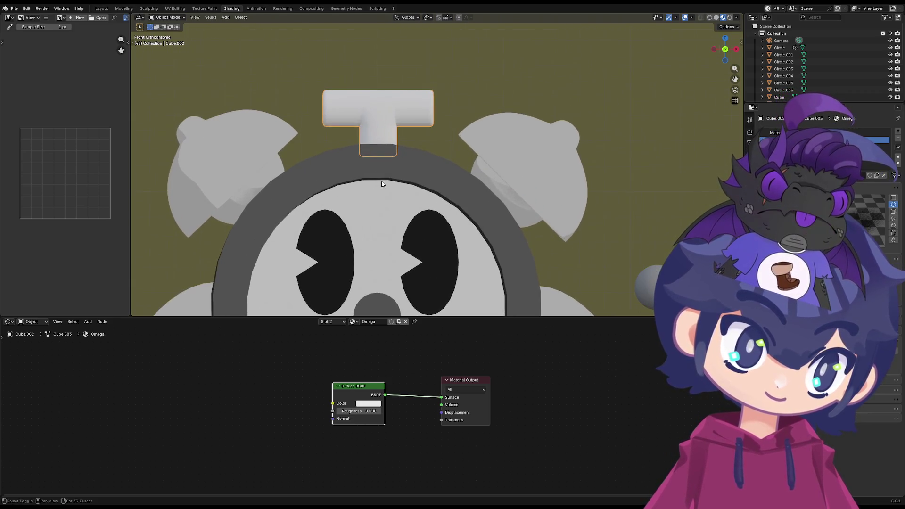
shift+middle_drag(382, 184, 491, 196)
scroll(467, 174, up, 2)
ctrl+scroll(493, 176, down, 2)
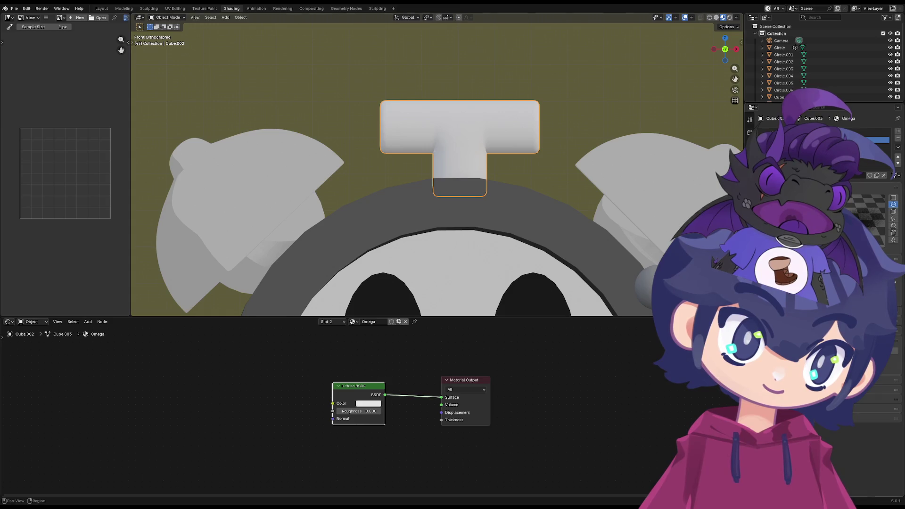
click(377, 404)
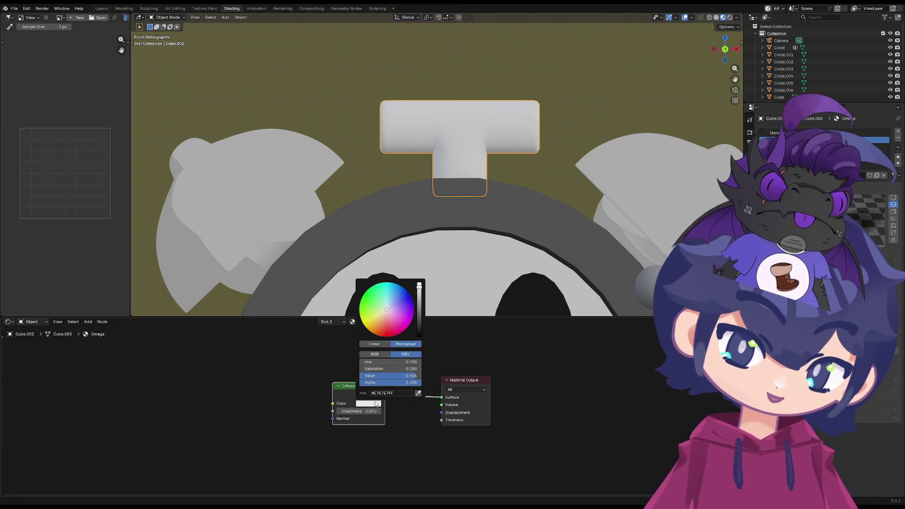
drag(396, 376, 363, 375)
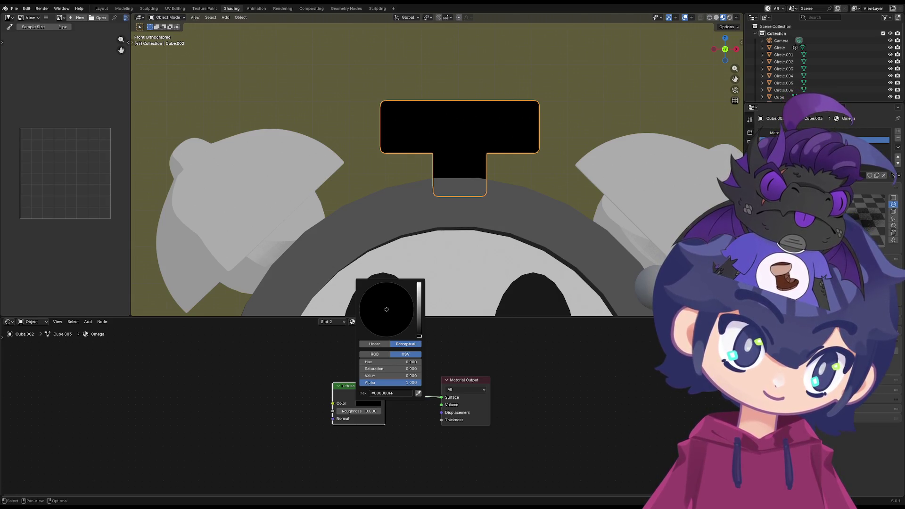
click(750, 205)
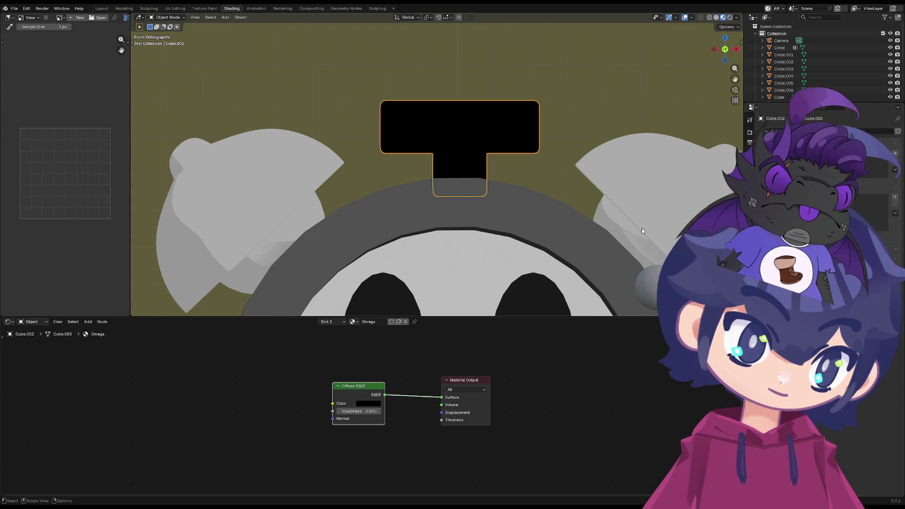
click(750, 255)
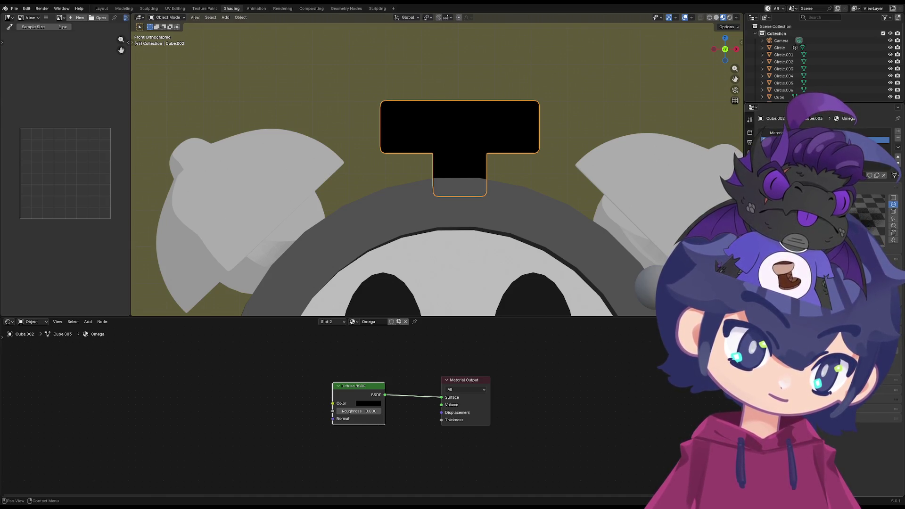
Reselect the T-shaped handle and toggle the 3D view between maximized and normal layout
click(568, 144)
click(526, 136)
key(shift+space)
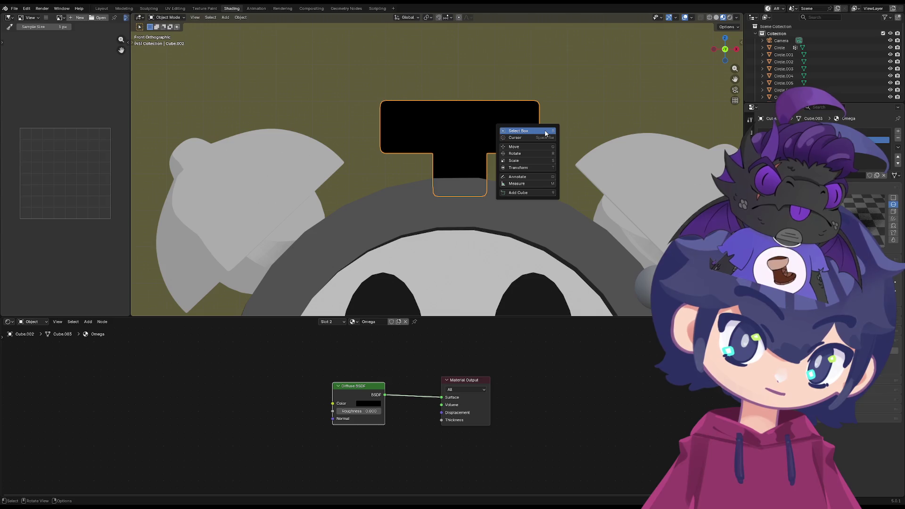
key(Escape)
key(ctrl+space)
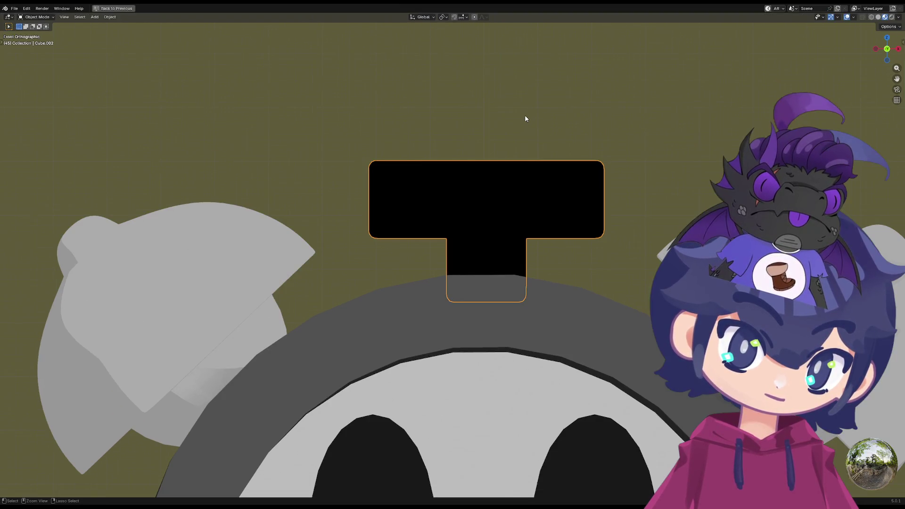
scroll(537, 207, down, 5)
key(ctrl+space)
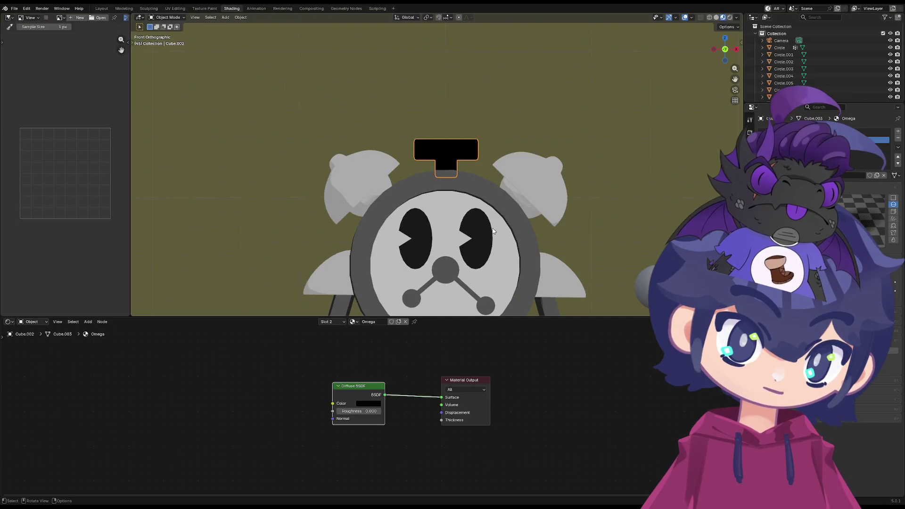
Select the right eye and exit the maximized view back to the Shading layout
click(493, 228)
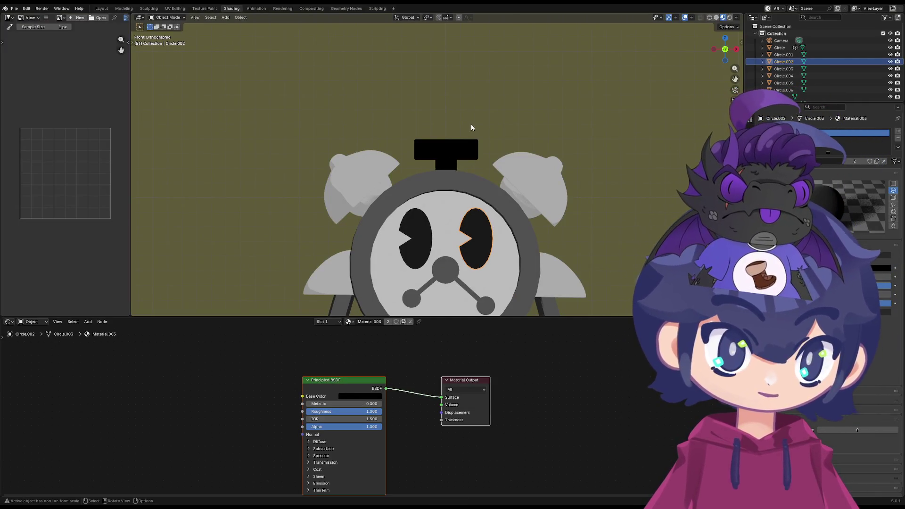
key(shift+space)
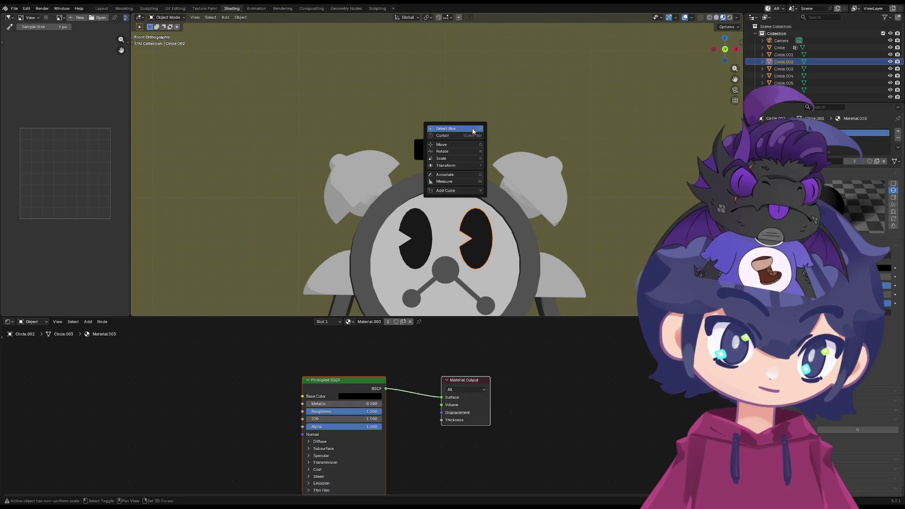
click(474, 132)
key(ctrl+space)
key(ctrl+space)
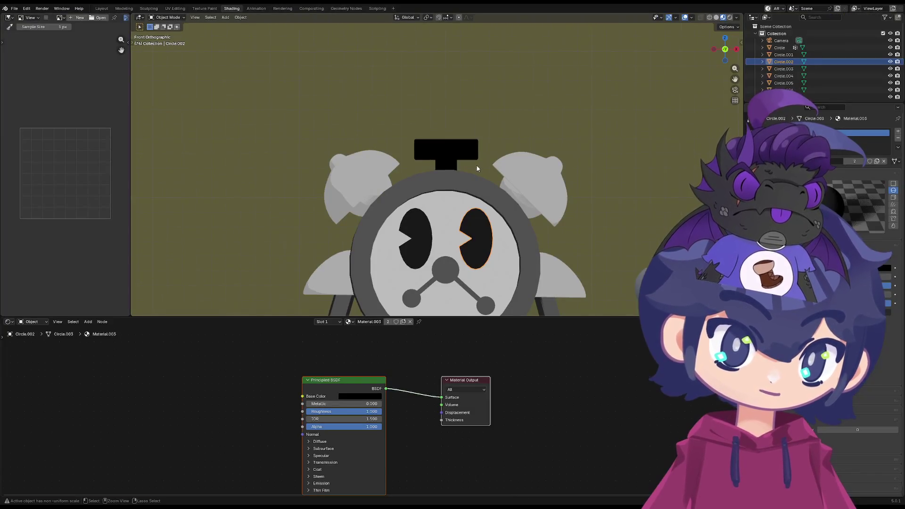
key(ctrl+space)
scroll(471, 213, down, 3)
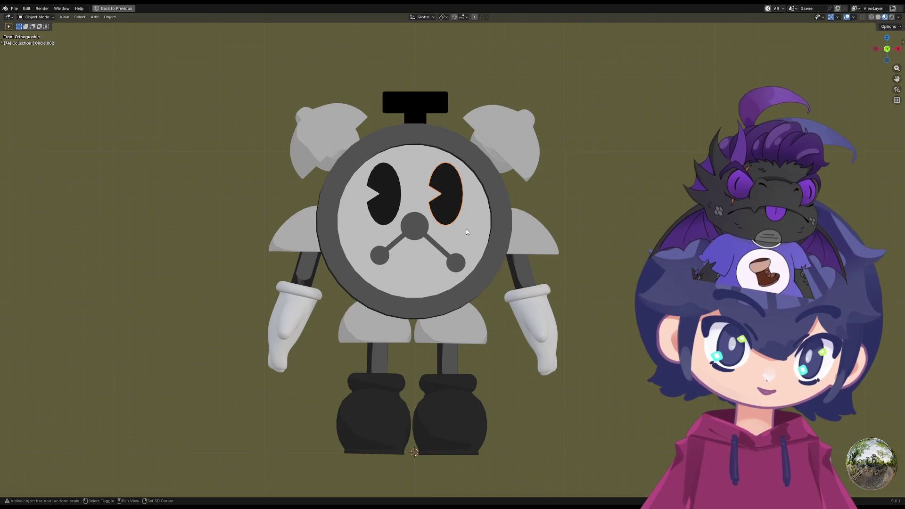
mouse_move(467, 232)
shift+middle_down()
mouse_move(513, 275)
mouse_move(355, 248)
mouse_move(507, 286)
shift+middle_up()
key(ctrl+space)
key(ctrl+space)
key(ctrl+space)
key(ctrl+space)
scroll(356, 248, up, 2)
key(ctrl+space)
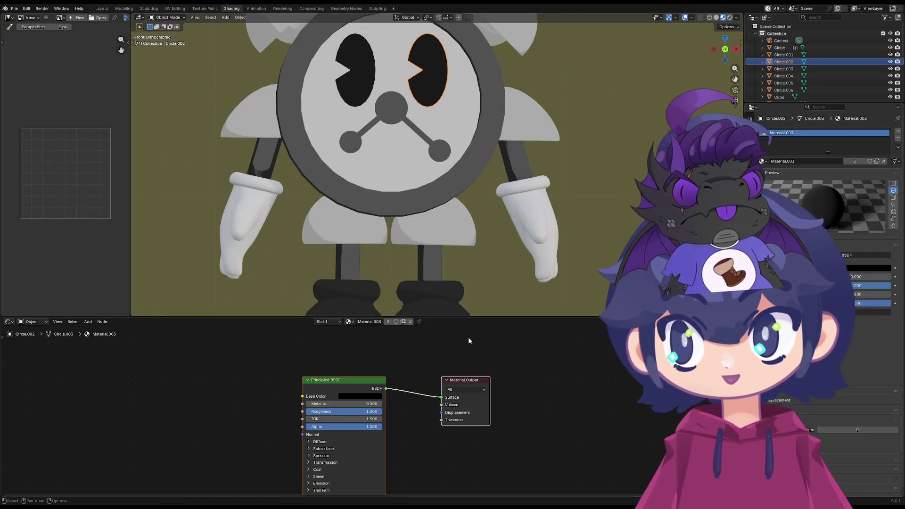
key(ctrl+space)
key(ctrl+space)
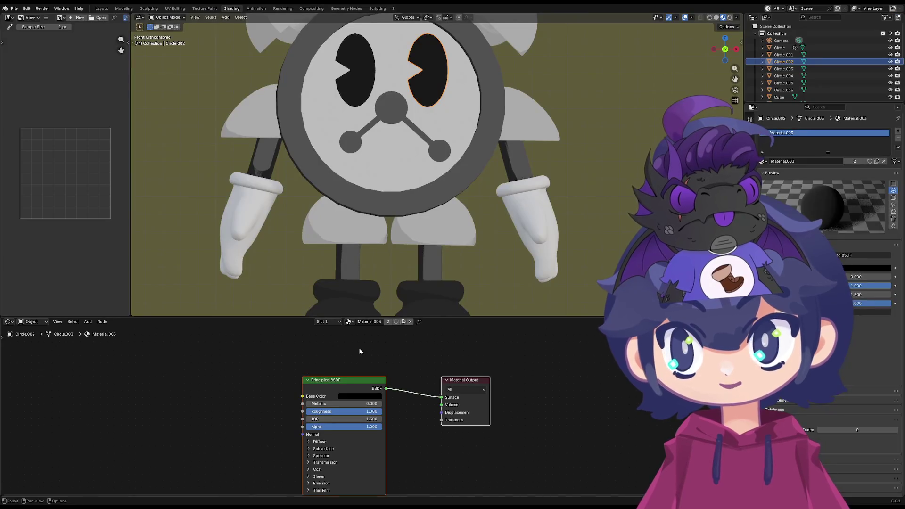
key(ctrl+space)
key(ctrl+space)
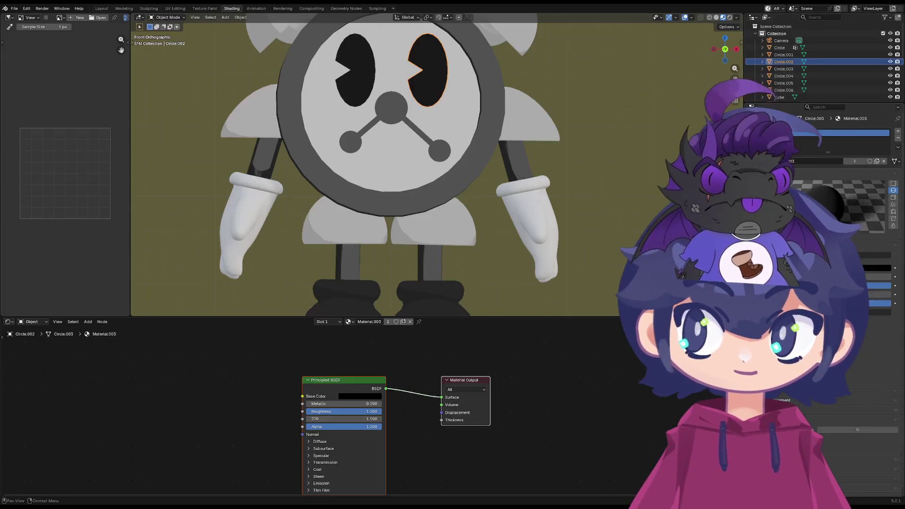
Frame the whole character, select the shoe and enter Edit Mode on it
mouse_move(550, 233)
shift+middle_down()
mouse_move(394, 231)
mouse_move(542, 244)
shift+middle_up()
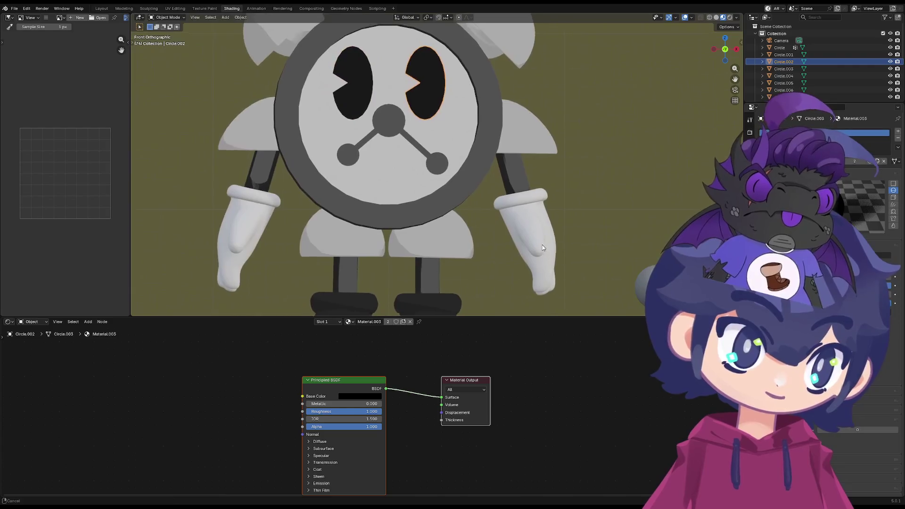
scroll(458, 247, down, 2)
shift+middle_drag(443, 206, 466, 226)
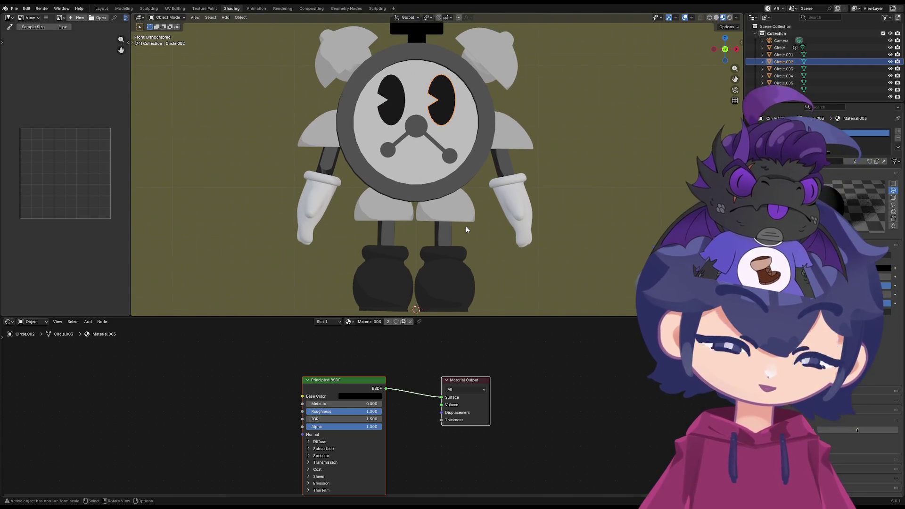
shift+scroll(461, 216, down, 2)
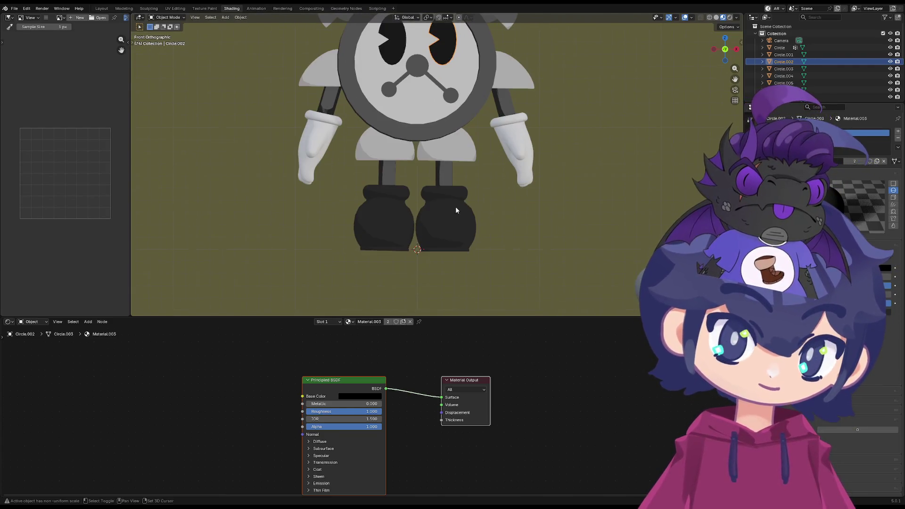
click(444, 251)
key(Tab)
key(Tab)
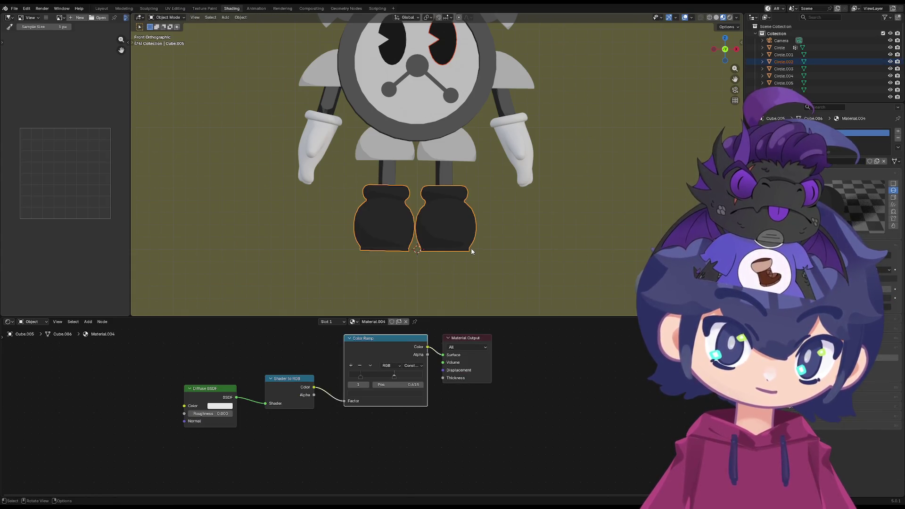
Zoom in, select the clock hand, then the black top handle to load its Omega material
scroll(451, 232, up, 1)
mouse_move(452, 232)
shift+middle_down()
mouse_move(387, 311)
mouse_move(463, 244)
shift+middle_up()
click(421, 211)
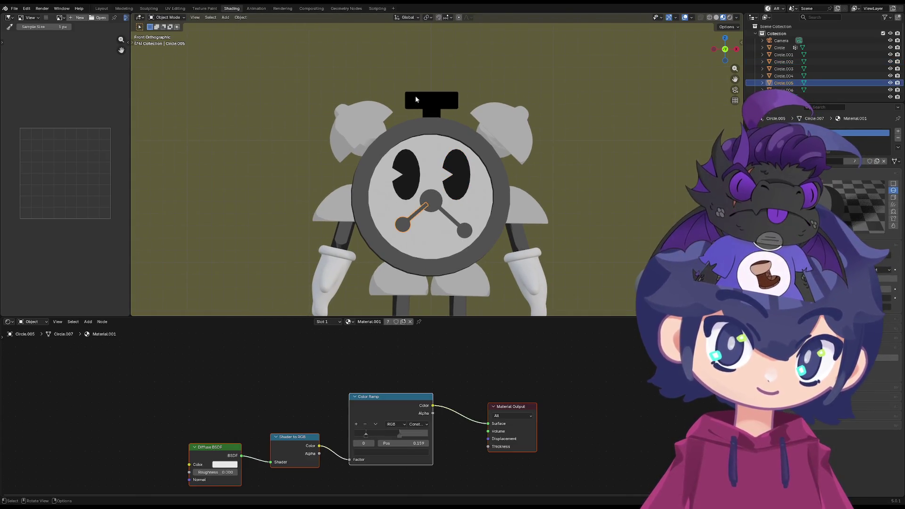
click(427, 96)
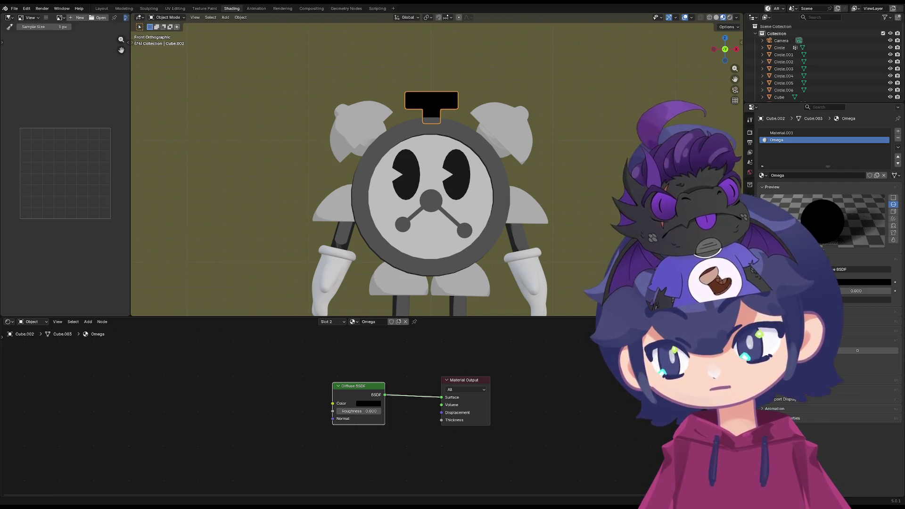
Cycle through the Render and View Layer tabs, ending on the Tool tab
click(753, 131)
drag(745, 141, 748, 142)
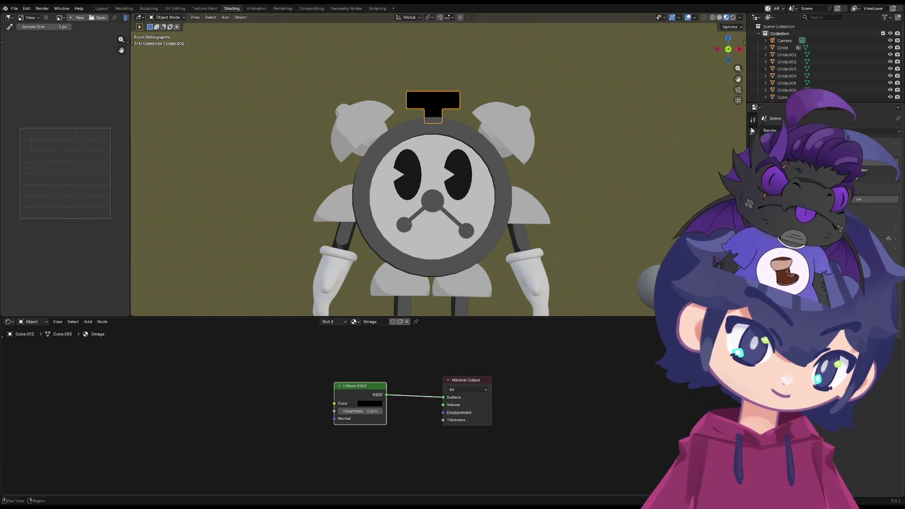
click(753, 132)
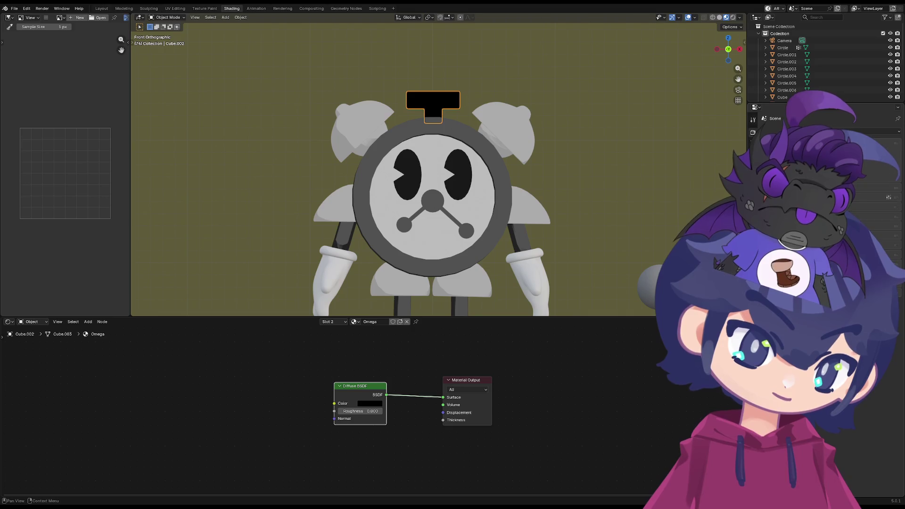
click(753, 154)
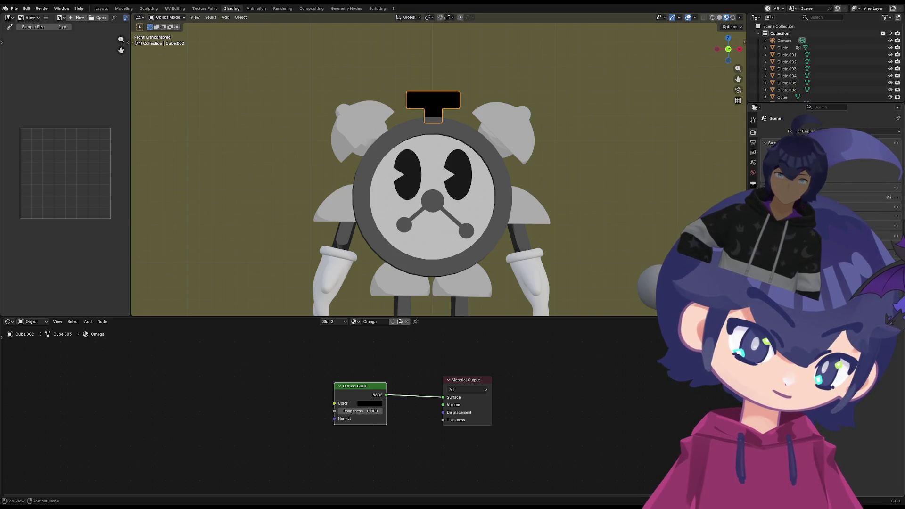
click(753, 121)
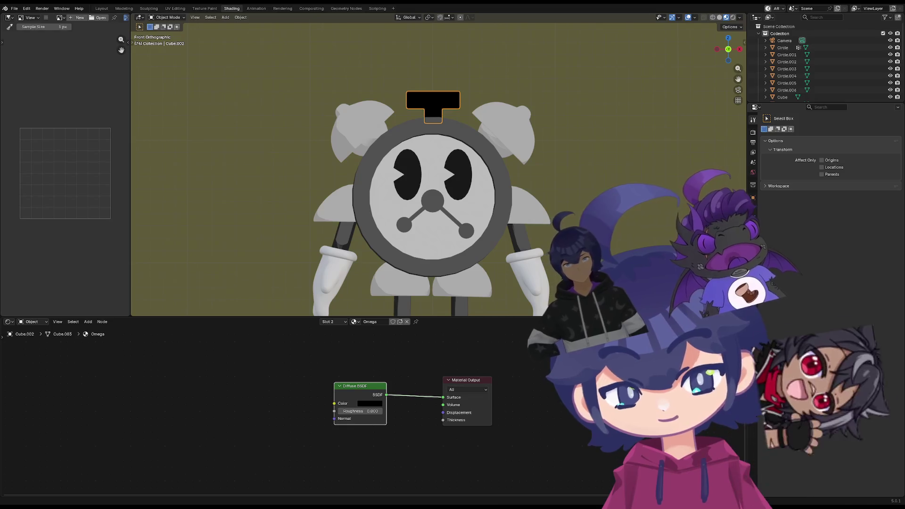
Enlarge the 3D view, switch to perspective and orbit onto the clock handle from above
drag(142, 316, 139, 350)
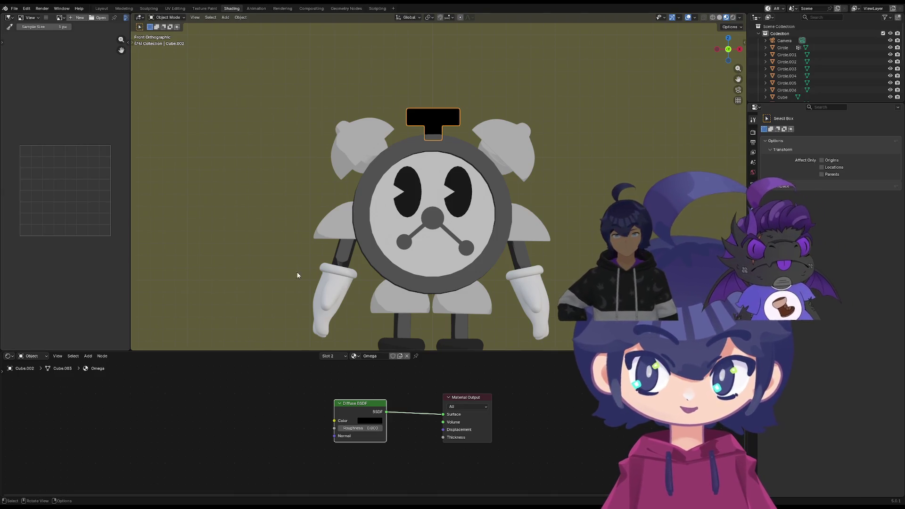
mouse_move(273, 267)
shift+middle_down()
mouse_move(253, 208)
mouse_move(273, 198)
shift+middle_up()
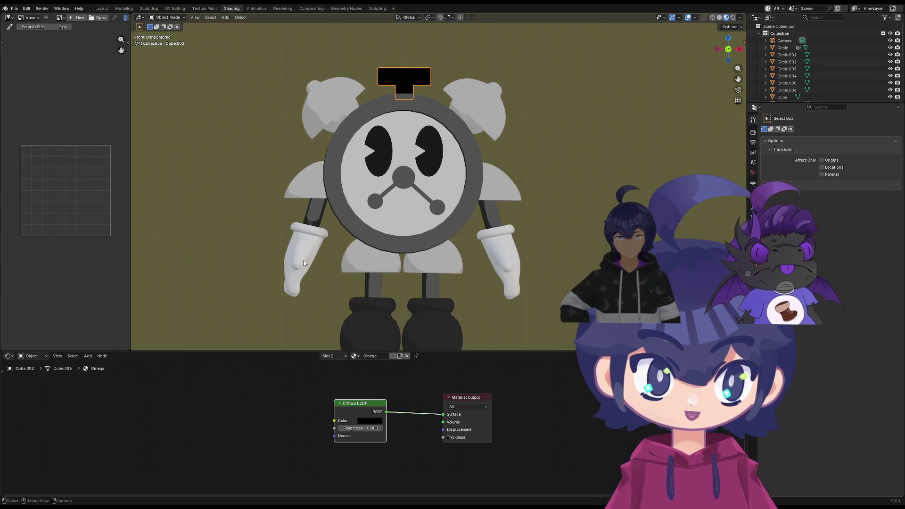
key(KP_5)
scroll(330, 257, down, 3)
mouse_move(330, 256)
middle_down()
mouse_move(348, 247)
mouse_move(435, 261)
mouse_move(317, 249)
mouse_move(433, 248)
middle_up()
scroll(433, 248, up, 6)
mouse_move(384, 213)
middle_down()
mouse_move(422, 215)
mouse_move(378, 221)
mouse_move(469, 233)
mouse_move(446, 233)
middle_up()
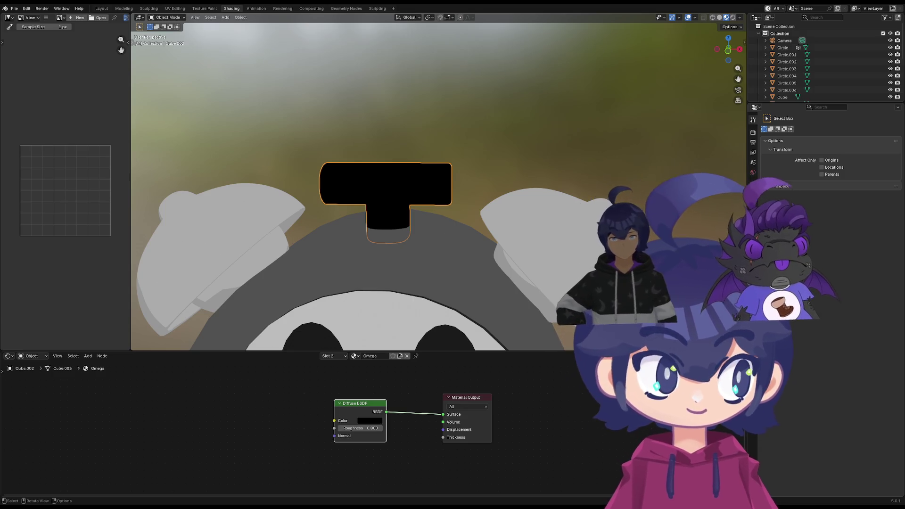
Step through the Data and Constraint tabs back to the handle's Material tab
click(753, 245)
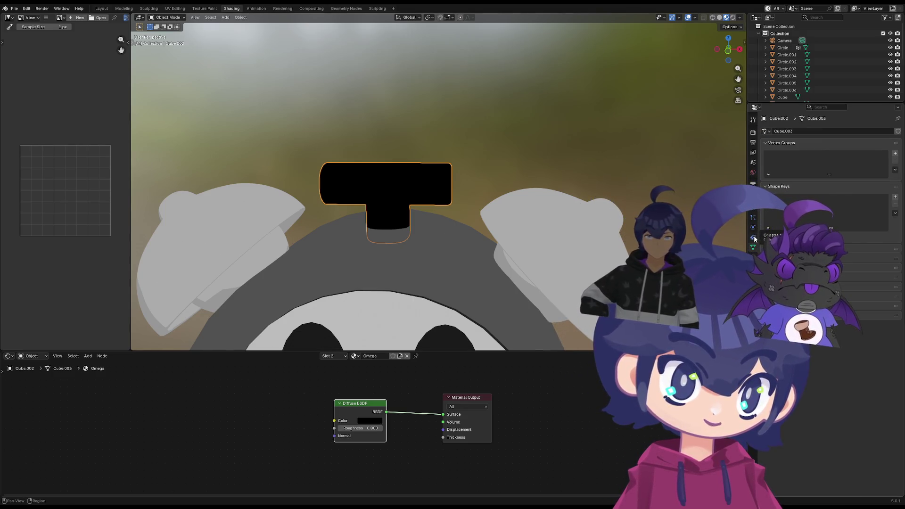
click(754, 239)
right_click(753, 238)
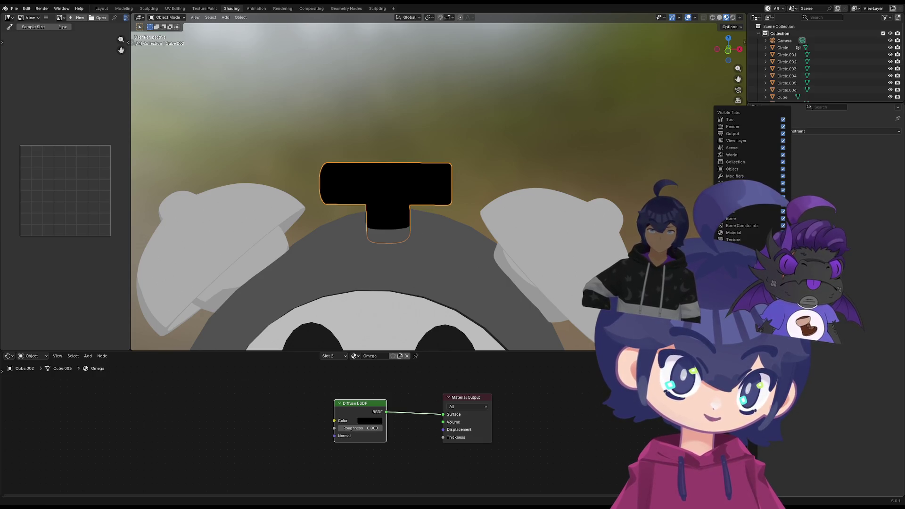
click(753, 255)
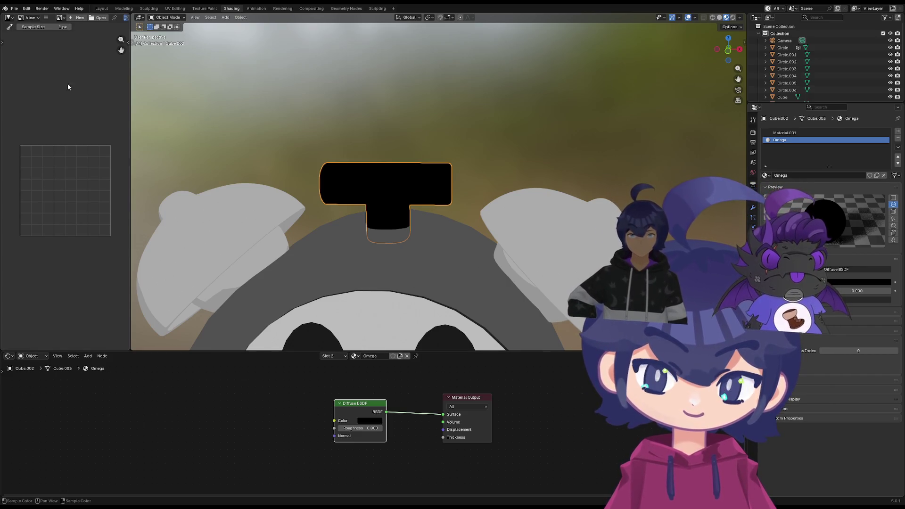
click(101, 10)
click(127, 9)
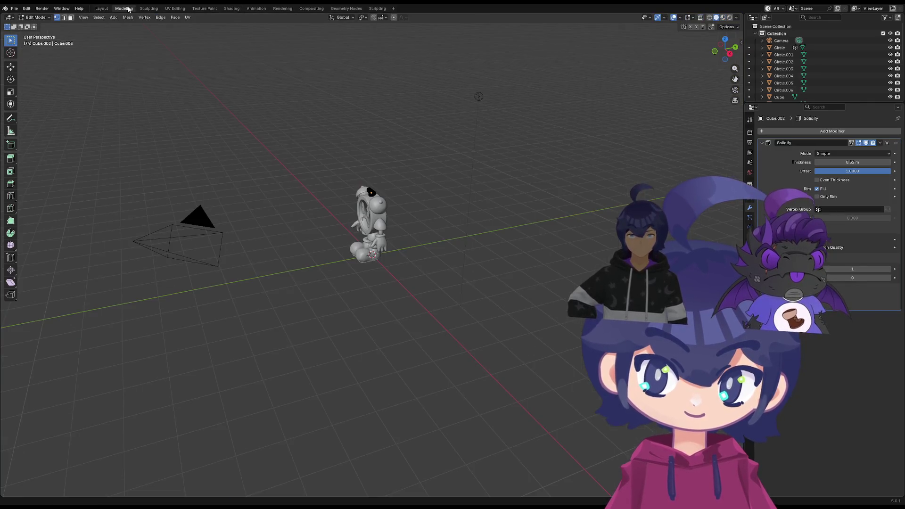
click(148, 9)
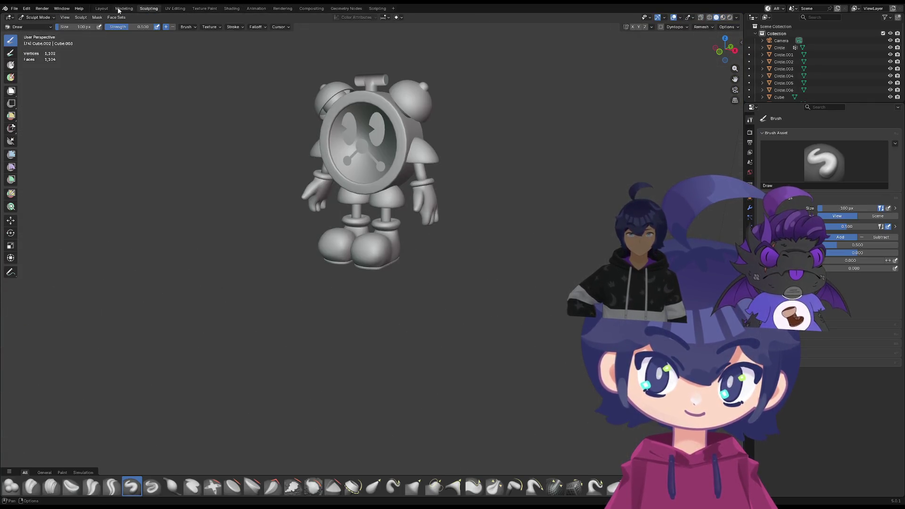
middle_drag(283, 160, 259, 162)
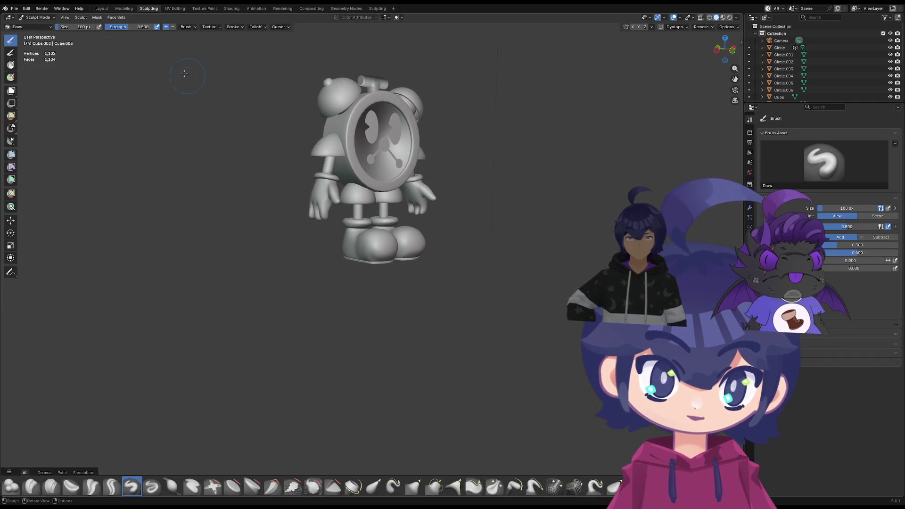
click(174, 9)
click(211, 9)
click(232, 10)
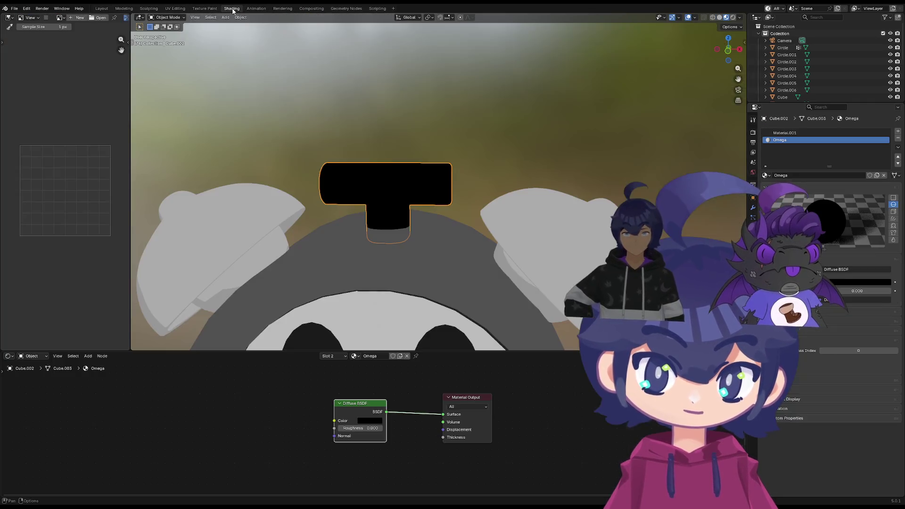
Flip the handle's Solidify Offset to -1 and increase its Thickness
scroll(427, 198, down, 5)
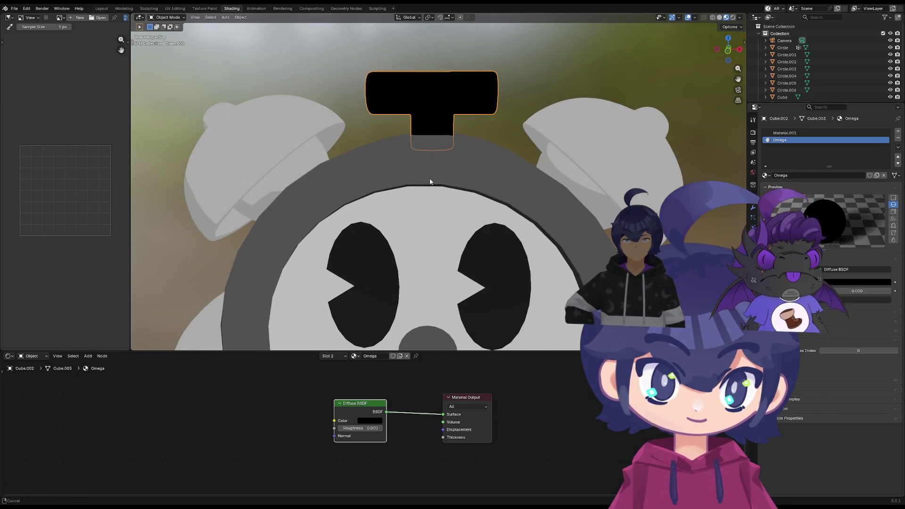
scroll(365, 239, up, 6)
scroll(365, 238, up, 3)
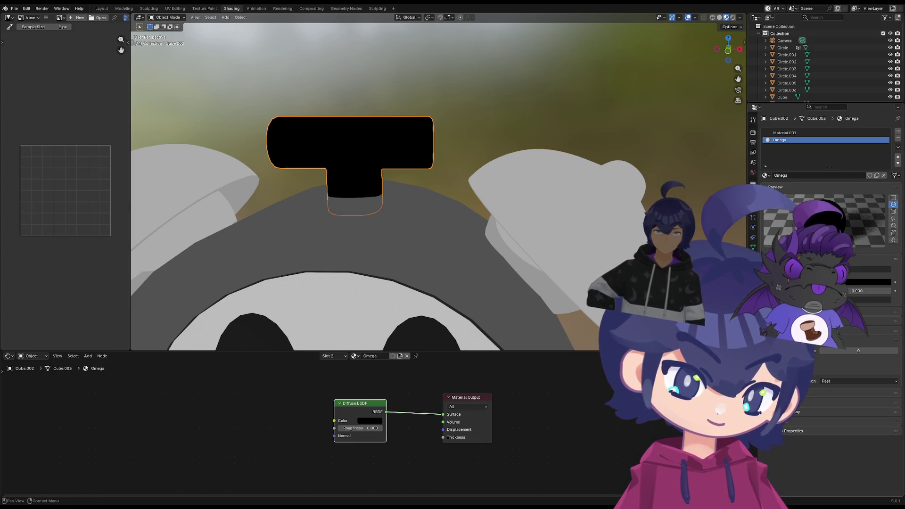
click(753, 204)
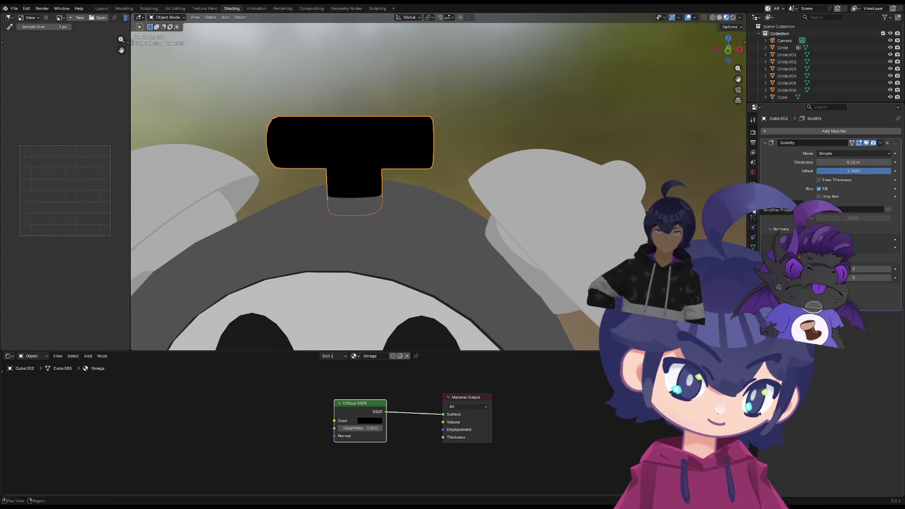
click(878, 288)
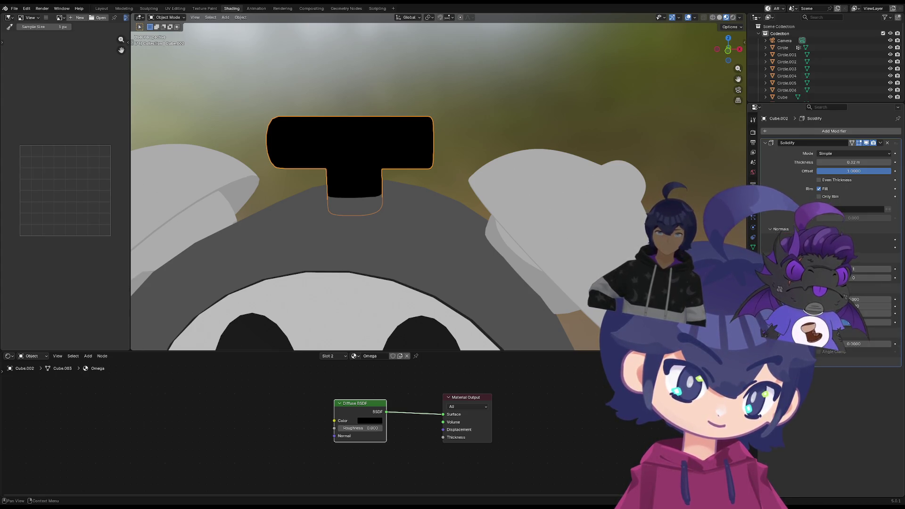
drag(853, 171, 820, 211)
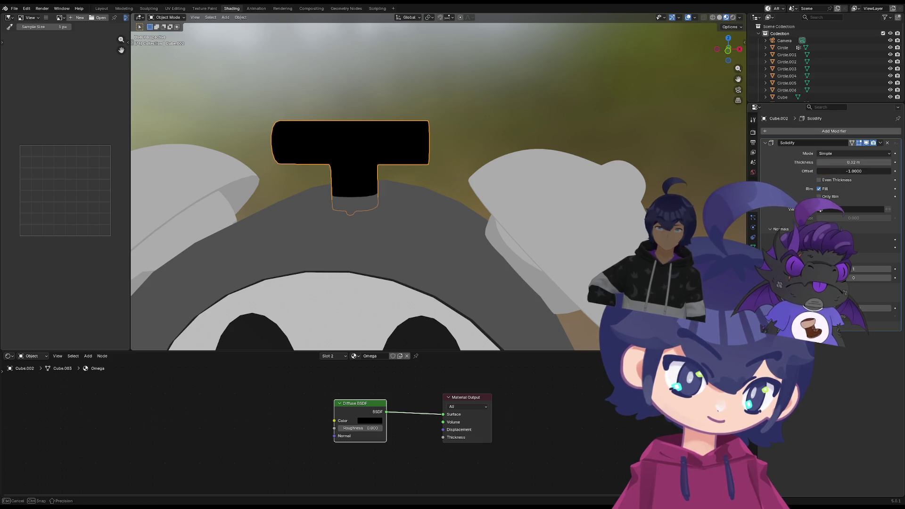
mouse_move(853, 163)
mouse_down()
mouse_move(877, 162)
mouse_move(830, 162)
mouse_move(850, 162)
mouse_up()
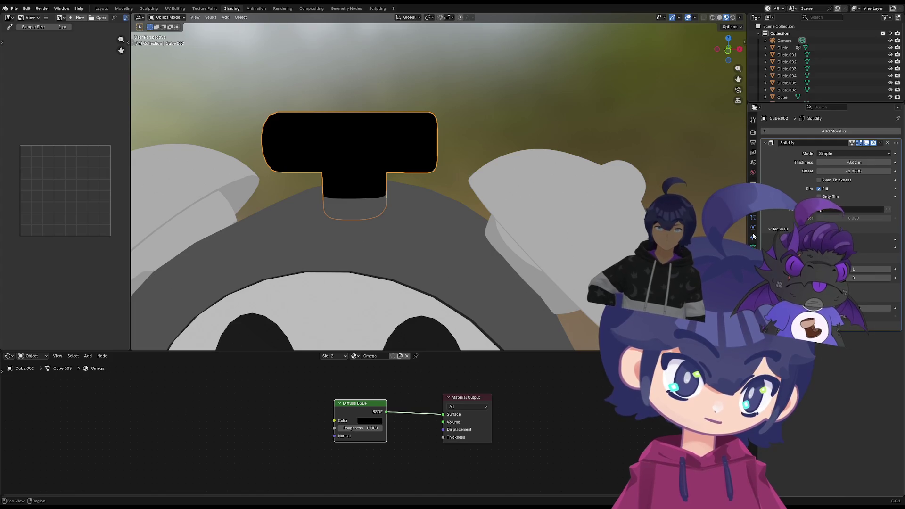
Return to the Omega material, keep Projection on Fast and expand the VRM Material panel
click(753, 257)
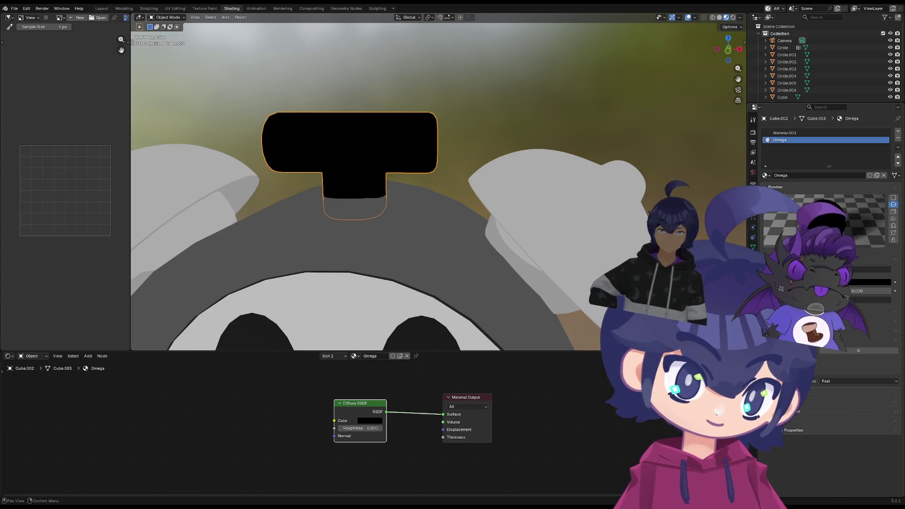
click(833, 380)
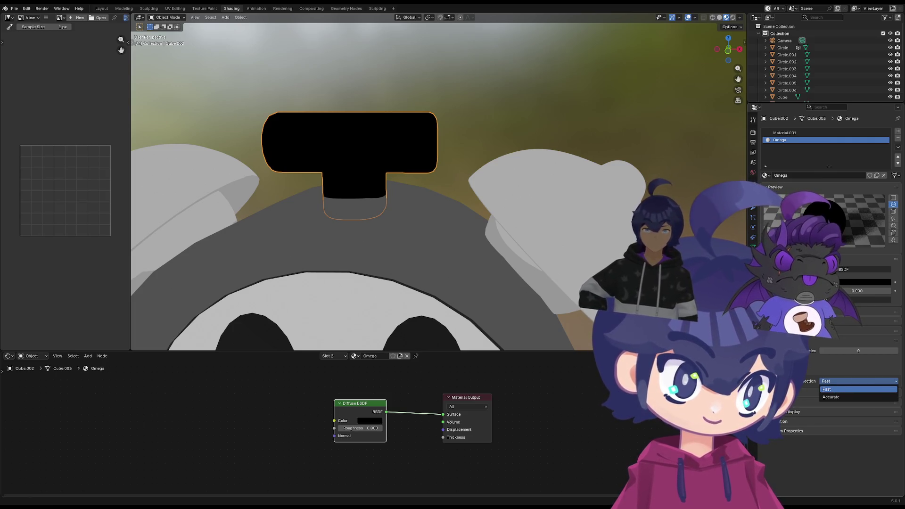
click(827, 390)
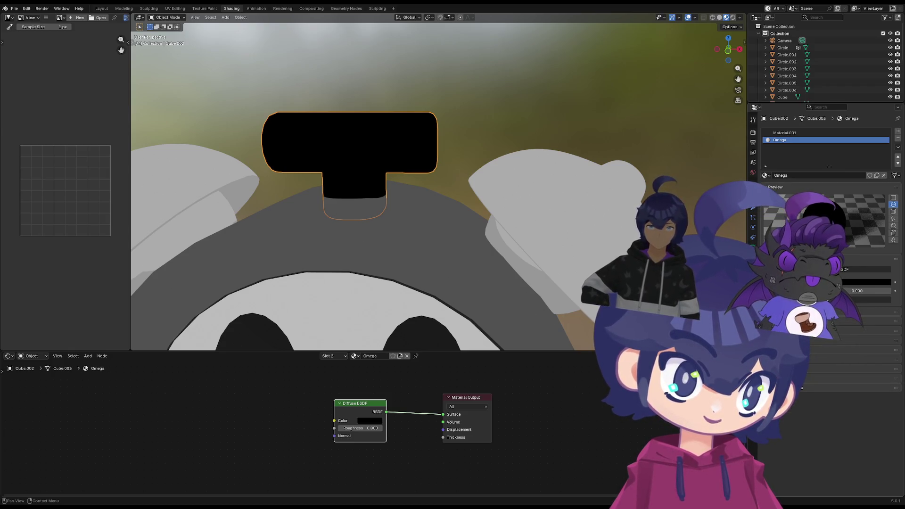
click(820, 359)
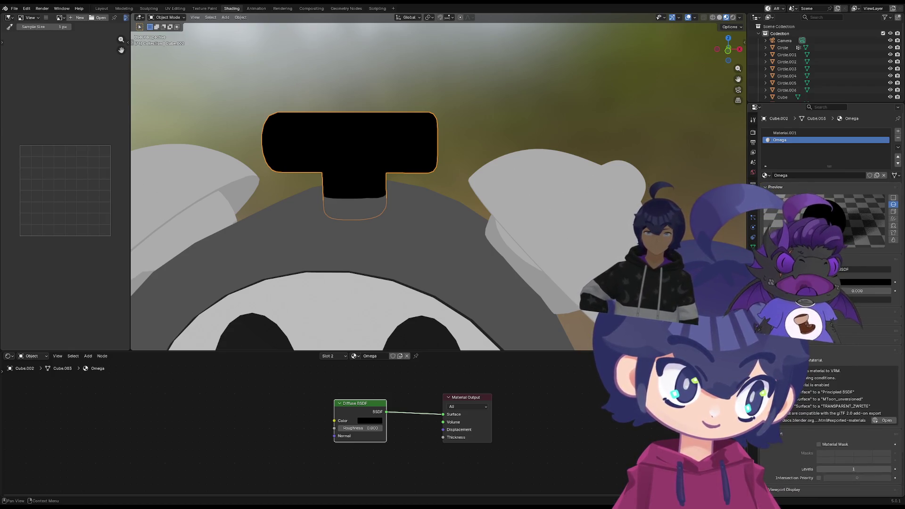
Open the Omega material's render settings, leaving thickness mode on Sphere
scroll(830, 401, up, 4)
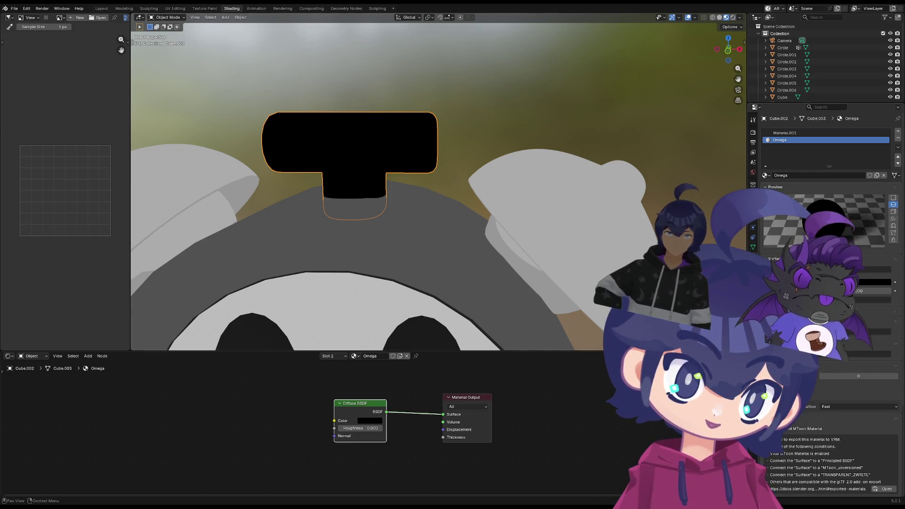
scroll(846, 408, up, 1)
scroll(830, 302, down, 1)
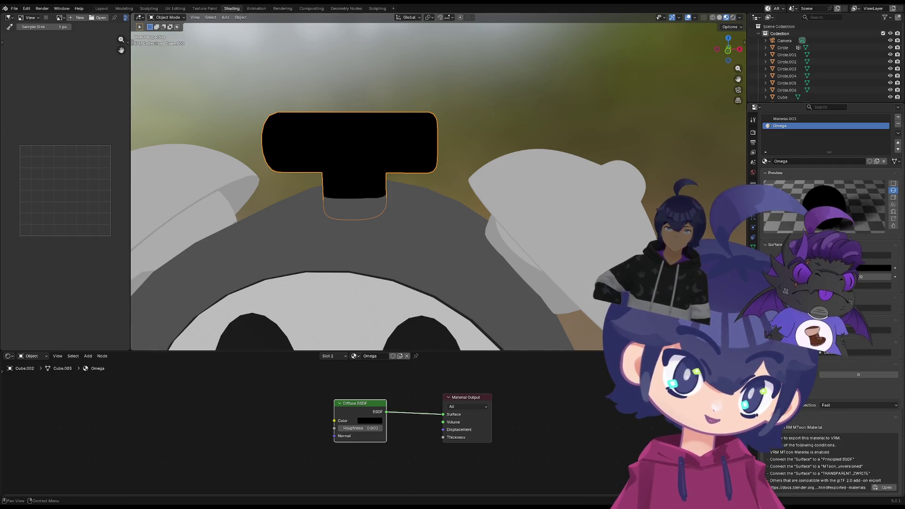
scroll(829, 302, down, 2)
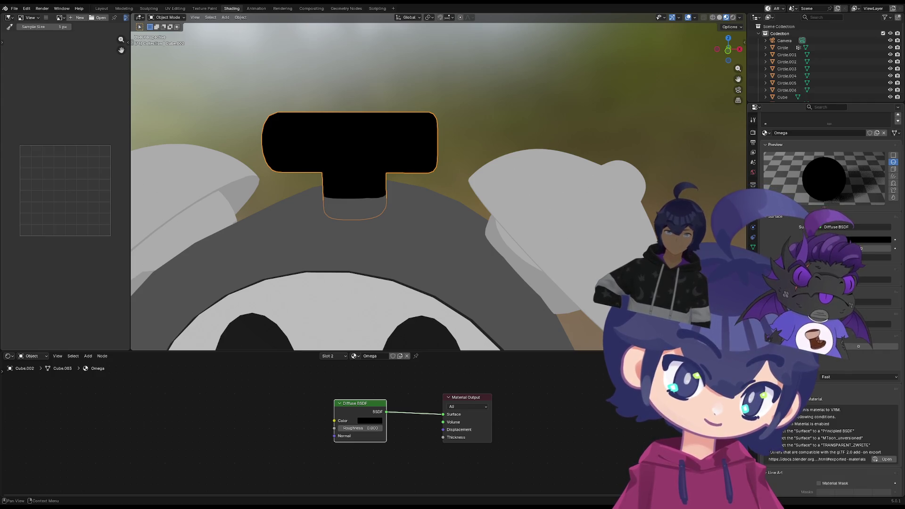
click(778, 357)
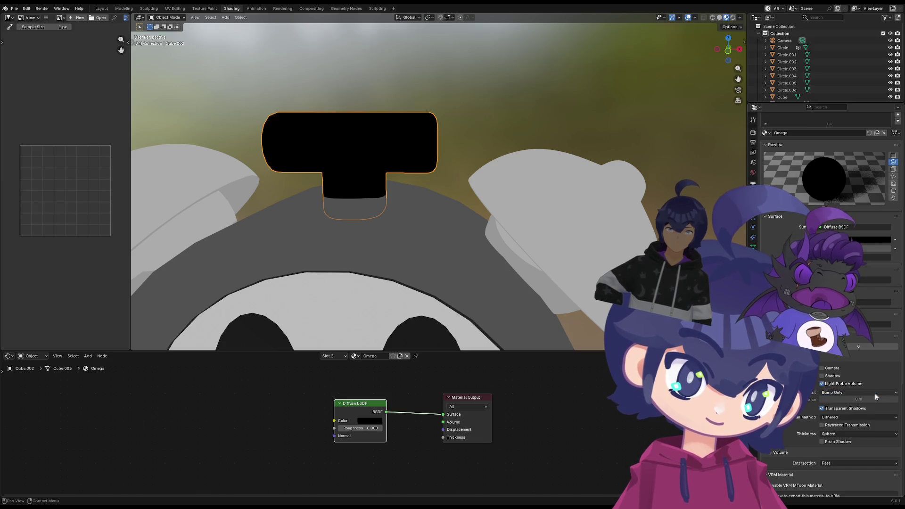
click(862, 435)
click(860, 432)
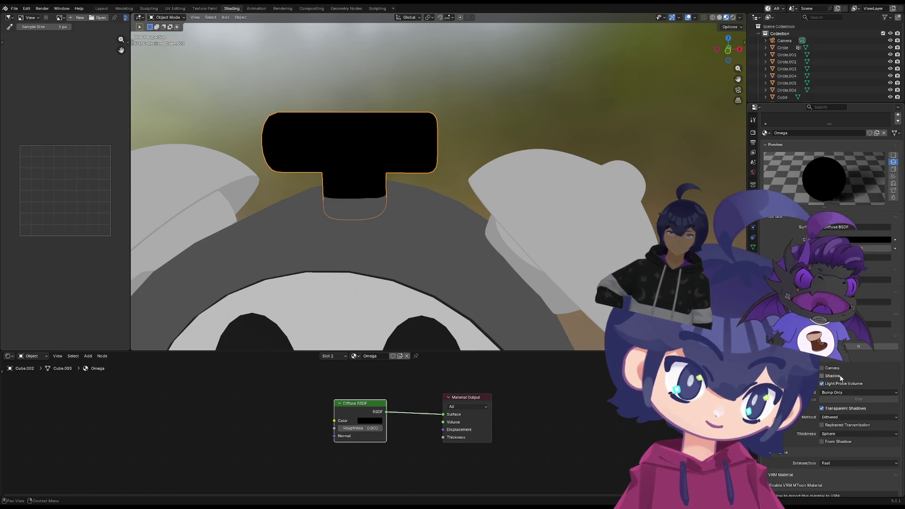
Enable Camera backface culling, toggle it to compare, and orbit to a front view
click(826, 371)
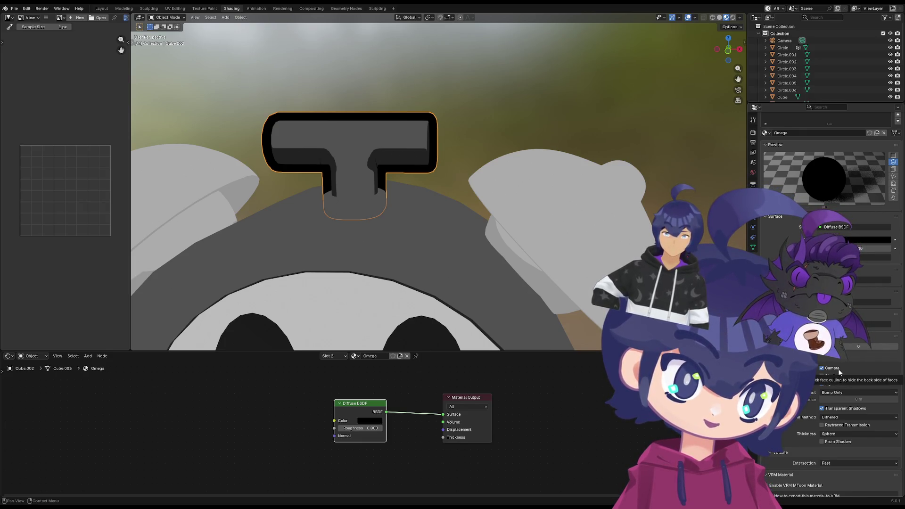
click(833, 368)
click(833, 368)
click(832, 368)
click(833, 368)
click(833, 369)
click(832, 369)
click(833, 369)
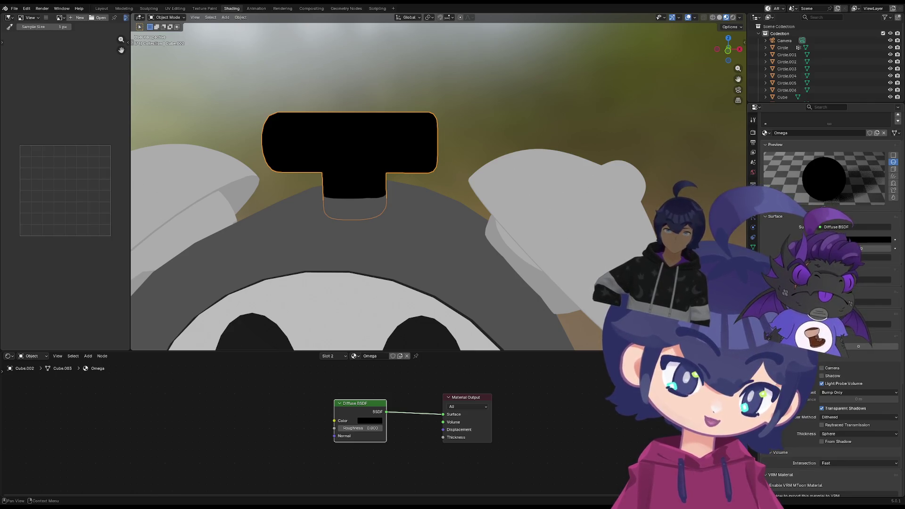
click(828, 369)
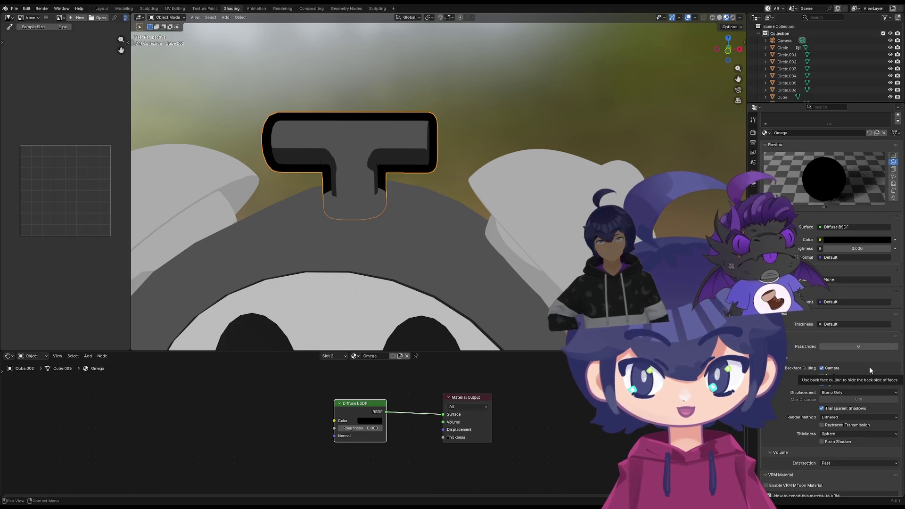
middle_drag(447, 311, 453, 260)
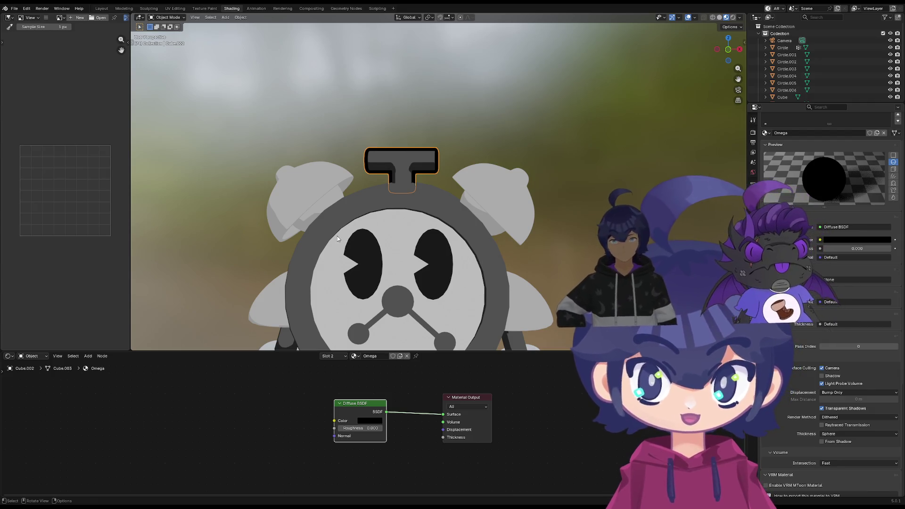
Select the bells and add a Solidify modifier with negative thickness
click(326, 187)
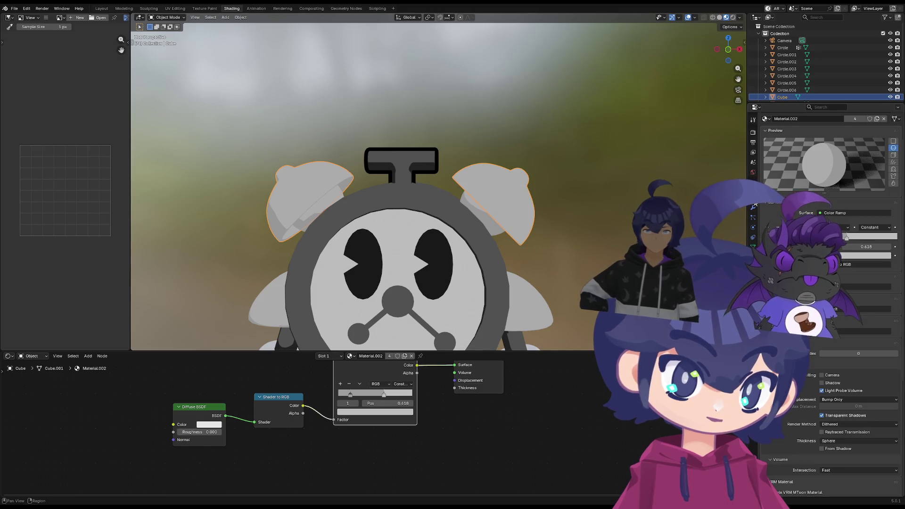
click(753, 209)
click(802, 131)
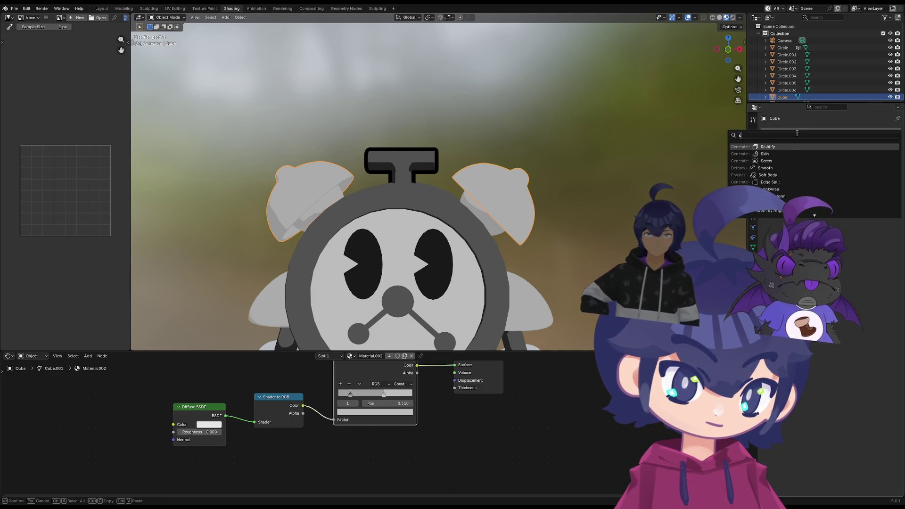
click(792, 149)
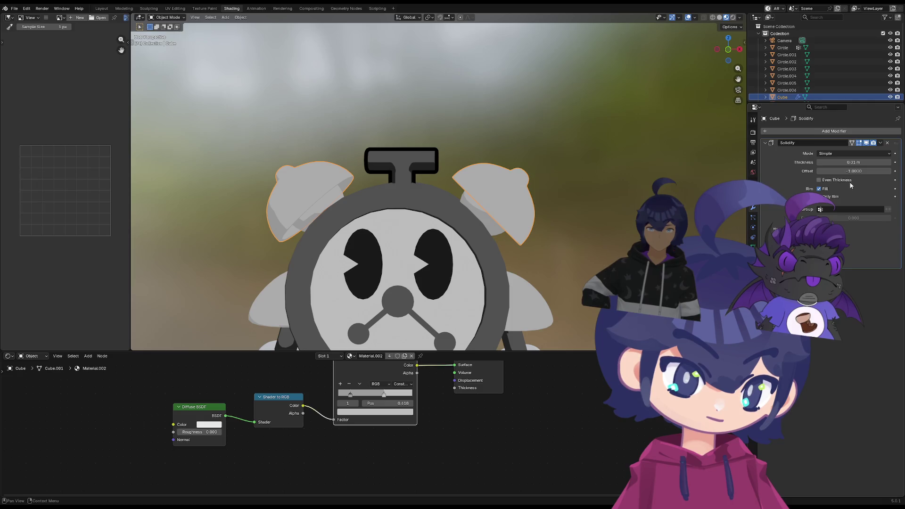
click(421, 163)
click(499, 194)
mouse_move(854, 162)
mouse_down()
mouse_move(839, 163)
mouse_move(861, 163)
mouse_up()
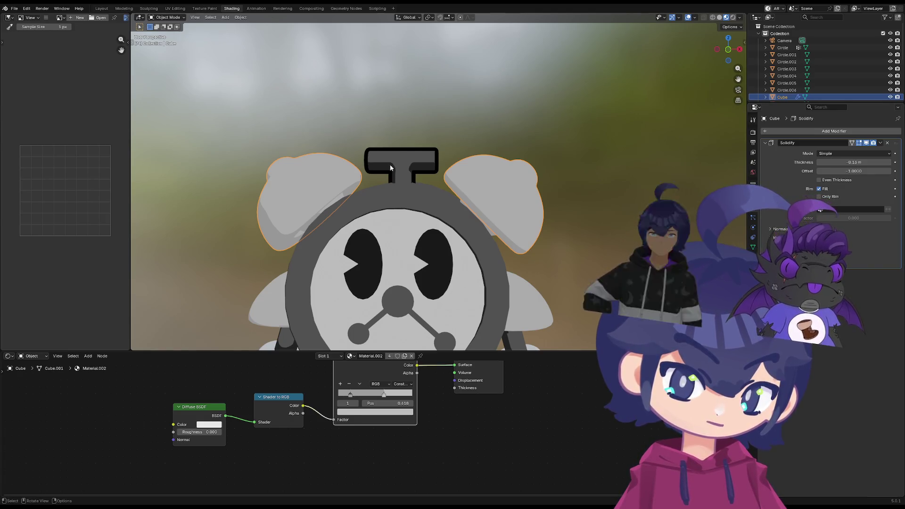
Add a second material slot to the bells holding the black Omega material
click(407, 166)
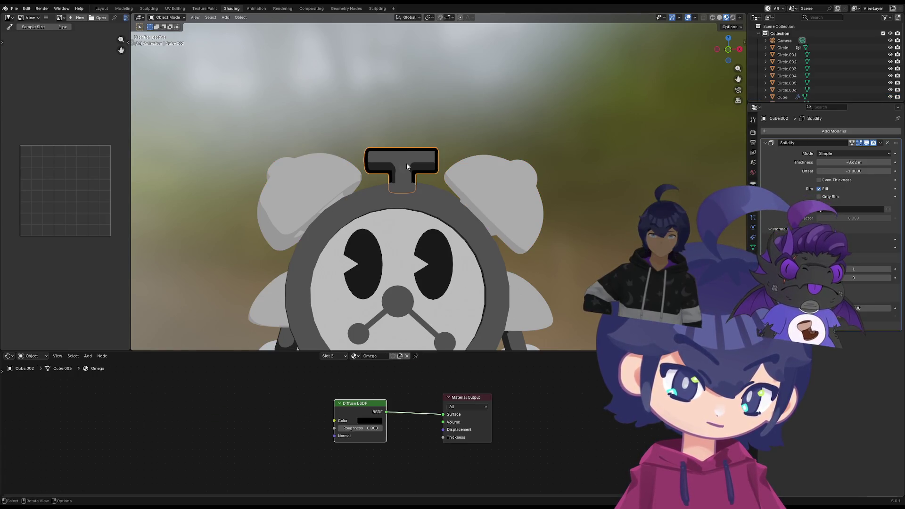
click(502, 206)
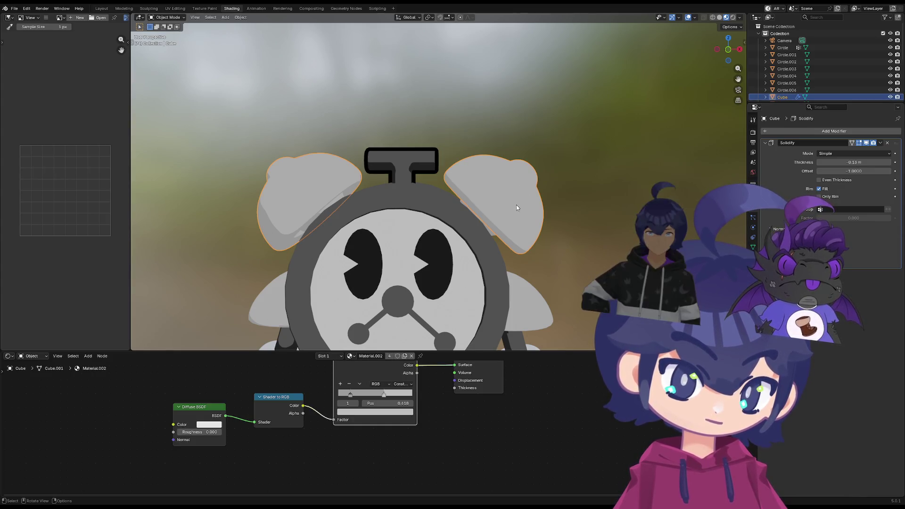
click(753, 257)
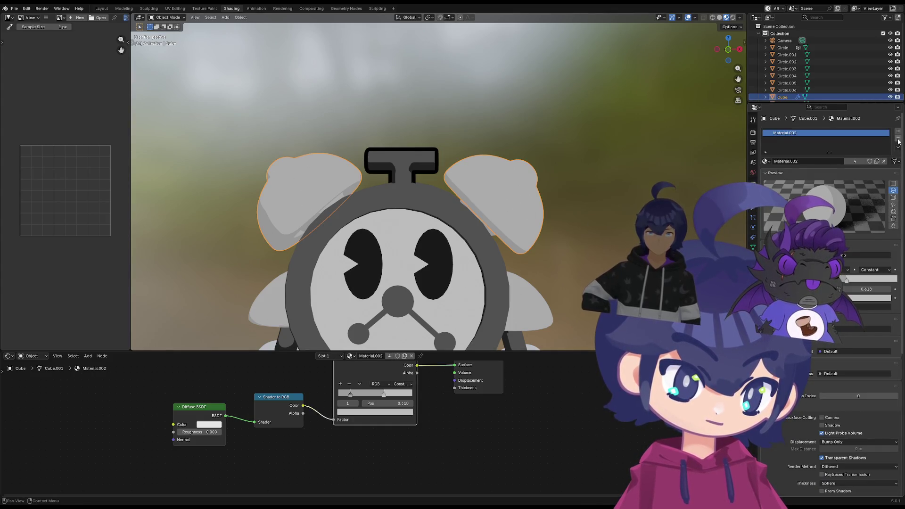
click(898, 133)
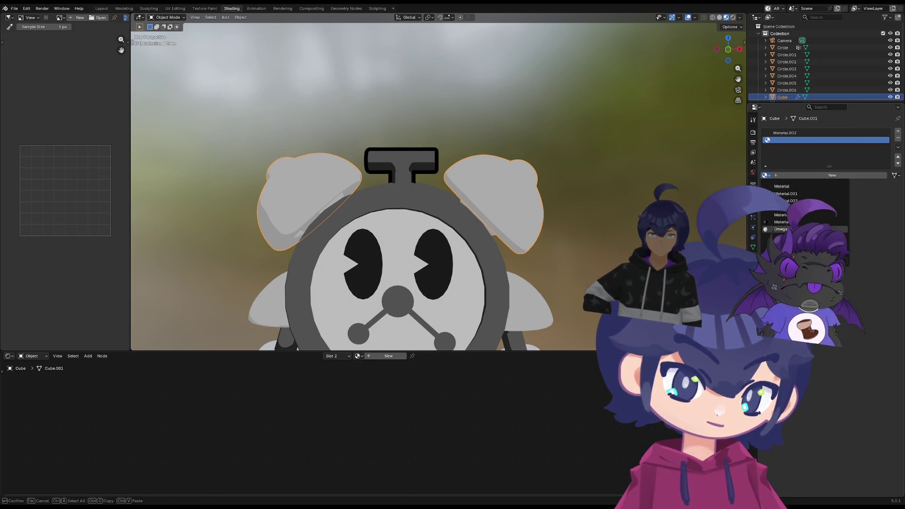
click(783, 229)
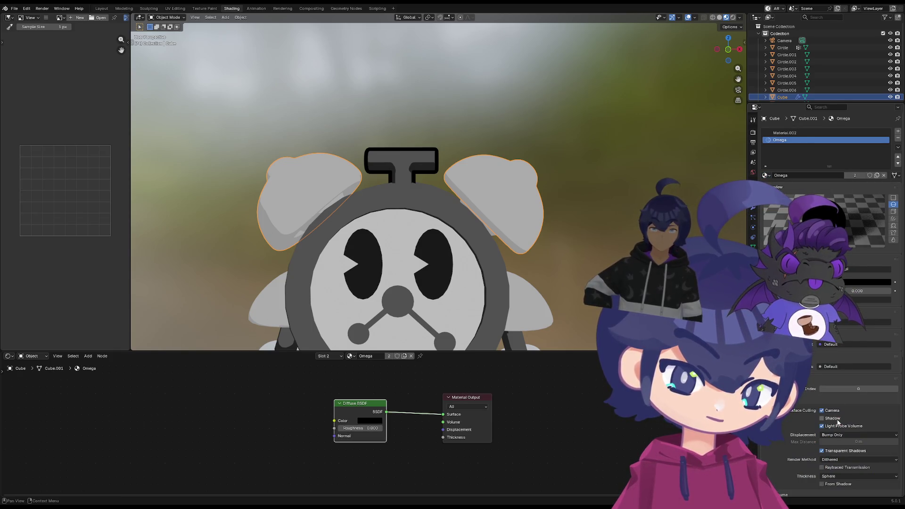
click(752, 211)
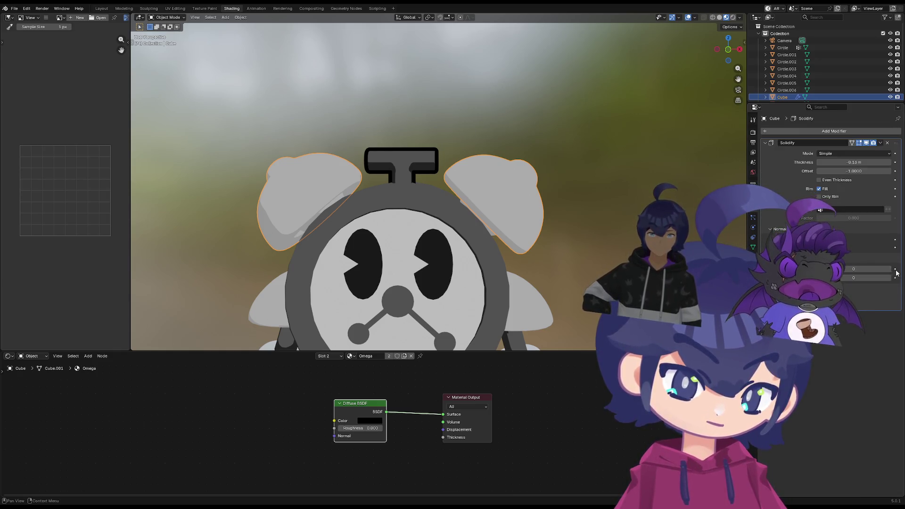
Set Solidify Material Offset to 1 and thickness to -0.07 m, orbiting to check the outline
click(889, 269)
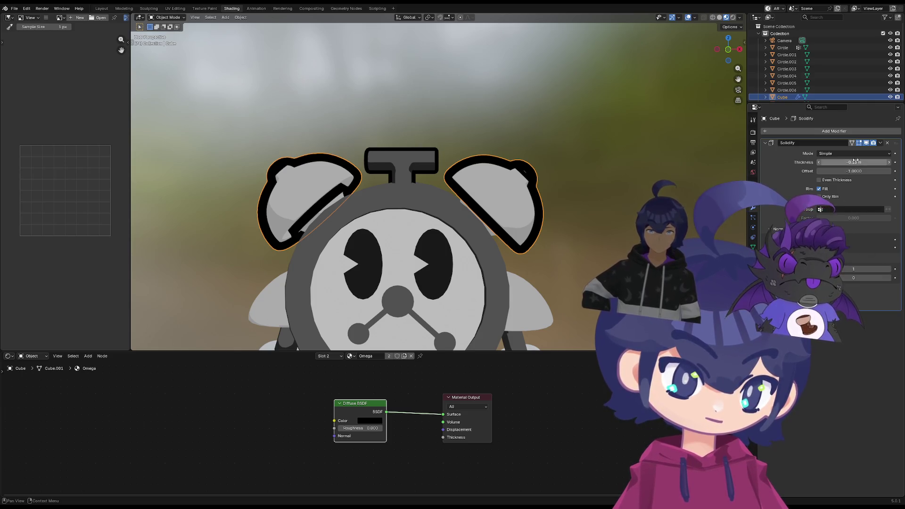
drag(854, 162, 871, 162)
mouse_move(424, 276)
middle_down()
mouse_move(408, 272)
mouse_move(409, 257)
mouse_move(471, 242)
mouse_move(555, 256)
mouse_move(537, 312)
mouse_move(531, 243)
mouse_move(547, 247)
mouse_move(501, 254)
middle_up()
key(Tab)
key(Tab)
mouse_move(854, 162)
mouse_down()
mouse_move(832, 162)
mouse_move(842, 162)
mouse_up()
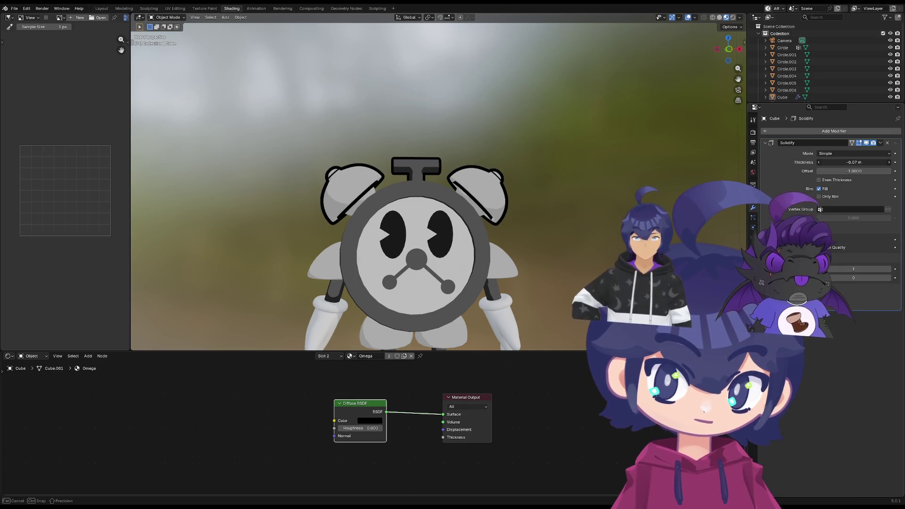
mouse_move(523, 241)
middle_down()
mouse_move(476, 263)
mouse_move(558, 295)
mouse_move(535, 303)
mouse_move(519, 268)
mouse_move(477, 265)
mouse_move(480, 253)
mouse_move(559, 254)
mouse_move(483, 255)
middle_up()
Select the clock face's Circle object, add a Solidify modifier and expand its Normals options
scroll(472, 236, up, 2)
click(458, 214)
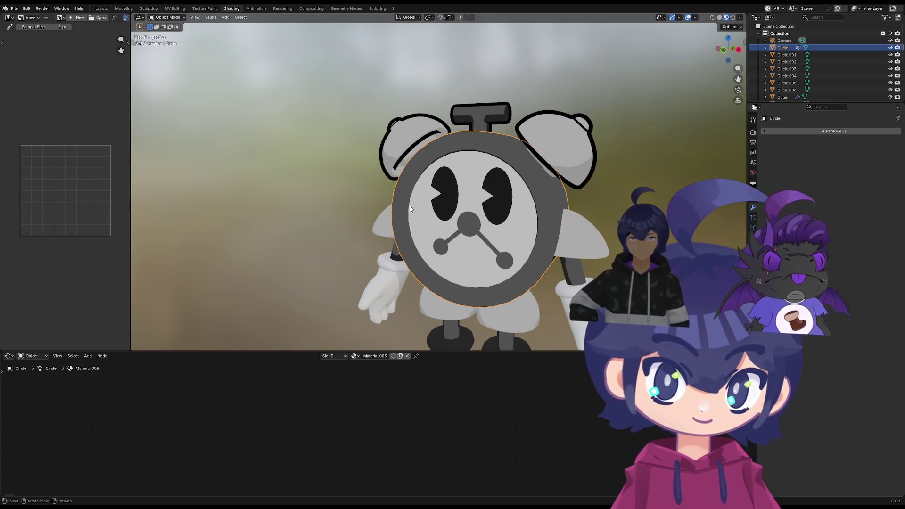
scroll(457, 213, up, 2)
middle_drag(457, 211, 360, 191)
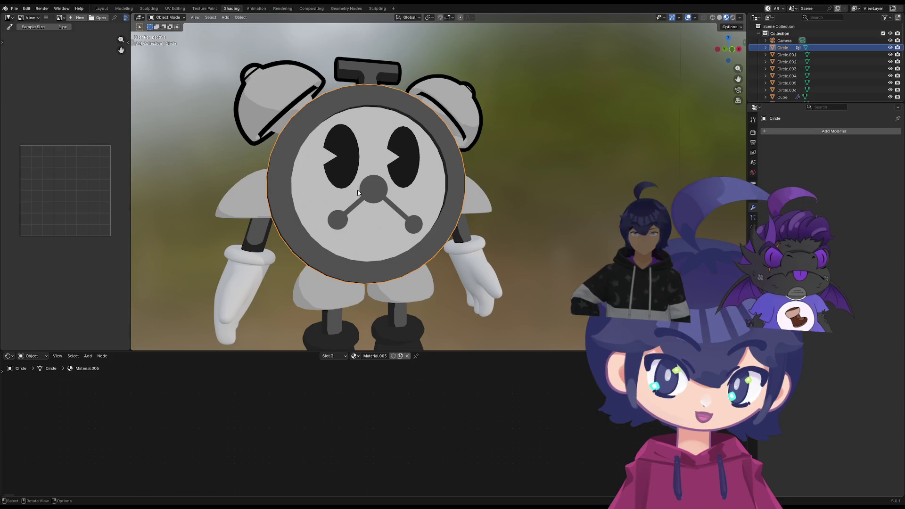
click(767, 132)
click(772, 135)
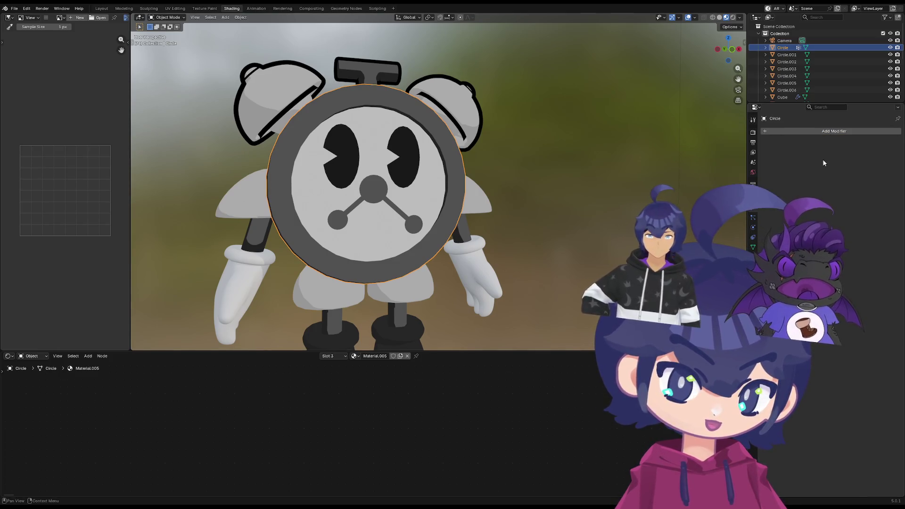
text(s)
click(825, 160)
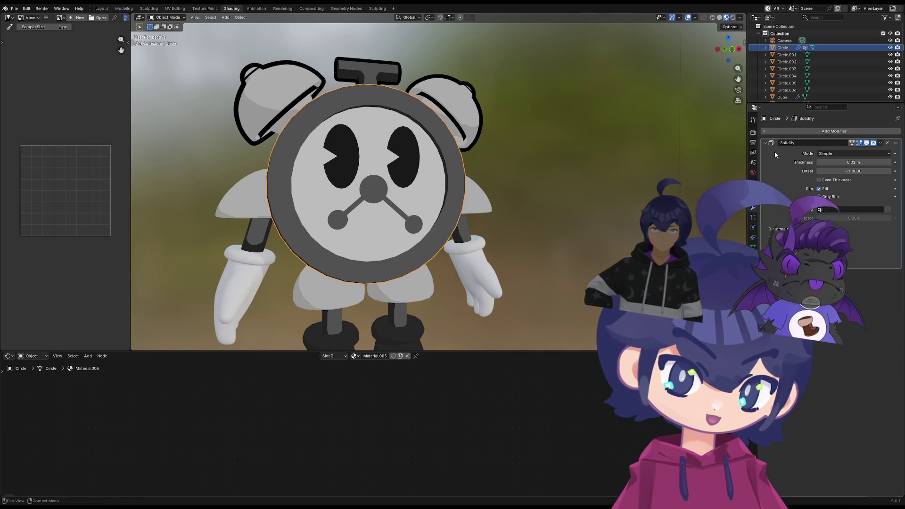
click(781, 230)
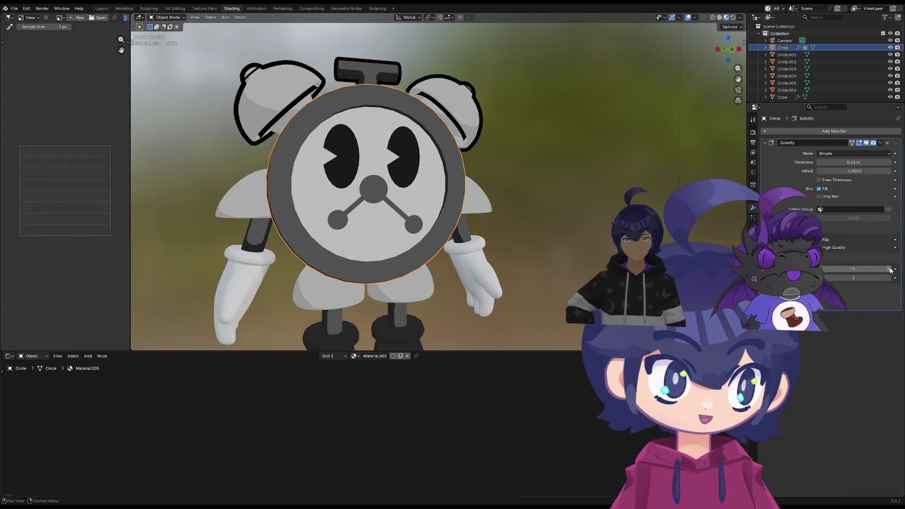
Assign the black Omega material to the clock face's third slot and point the shell at it
click(752, 257)
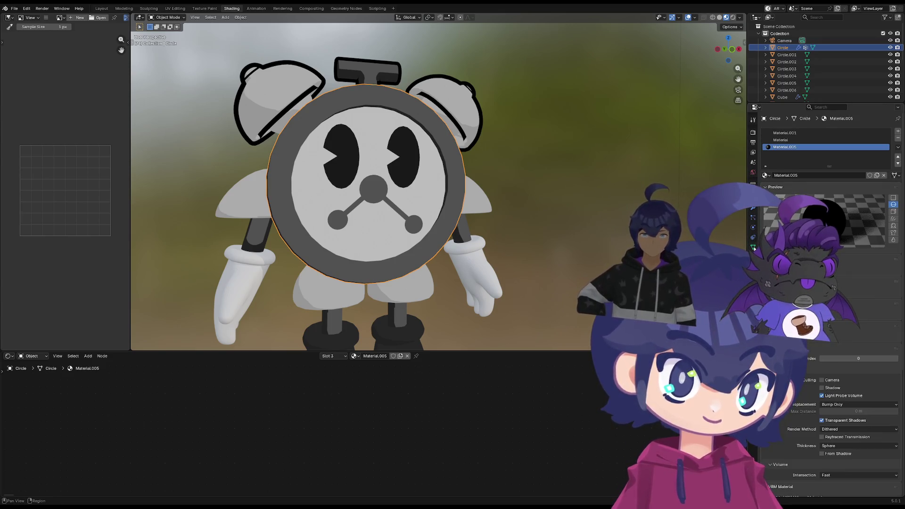
click(766, 175)
click(780, 229)
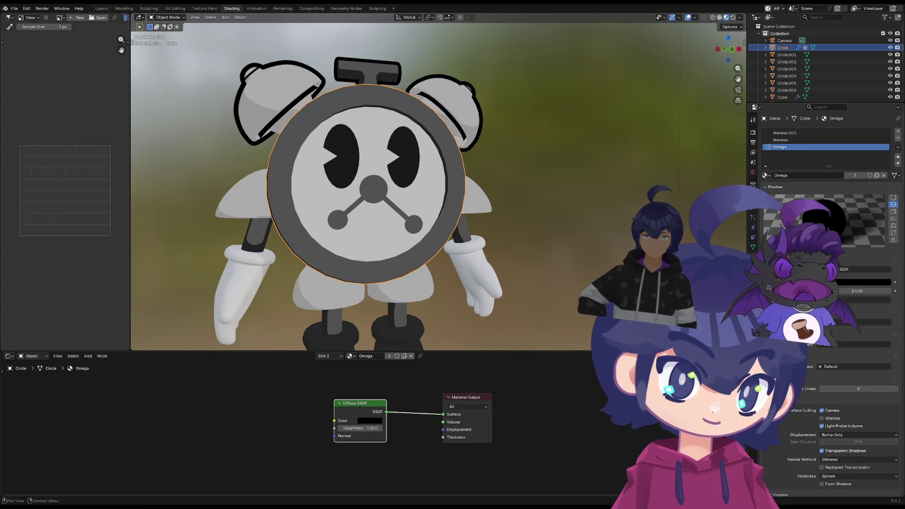
click(792, 140)
click(794, 134)
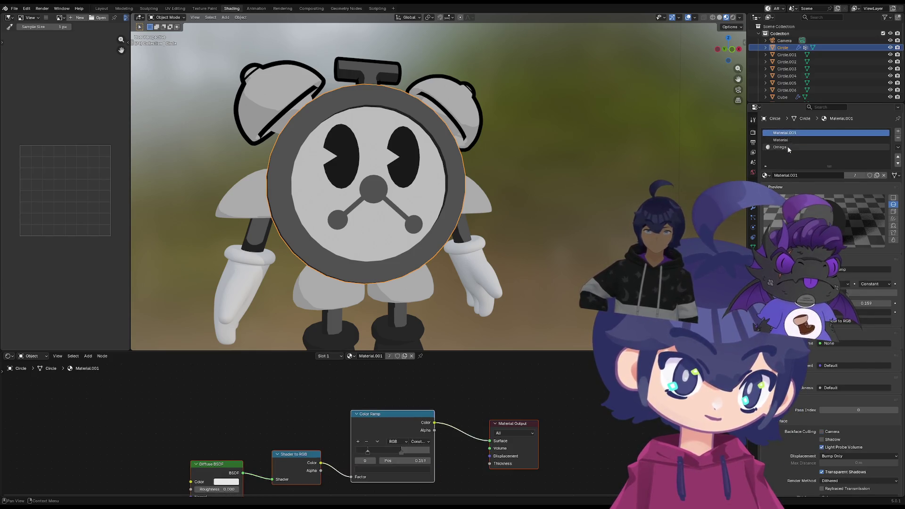
click(782, 148)
click(753, 207)
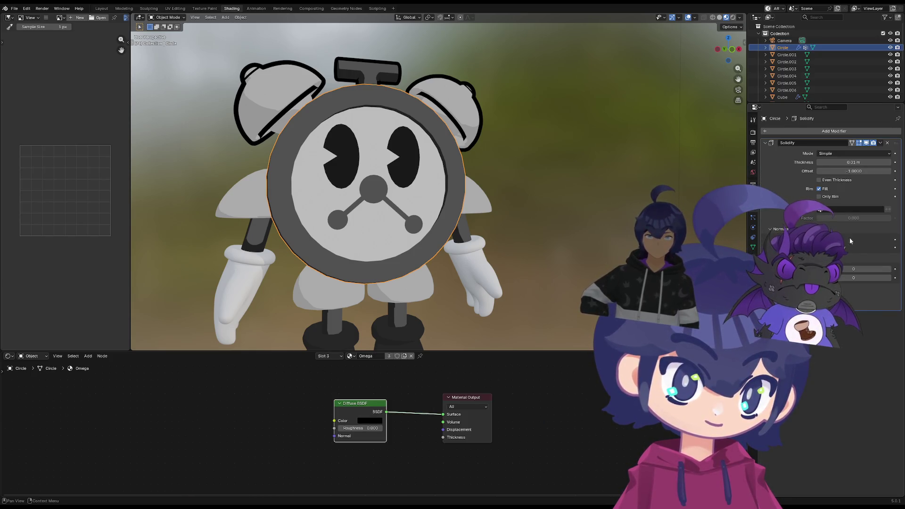
click(888, 270)
Set the clock body's outline thickness to -0.02 m, then orbit to inspect it front-on
click(889, 270)
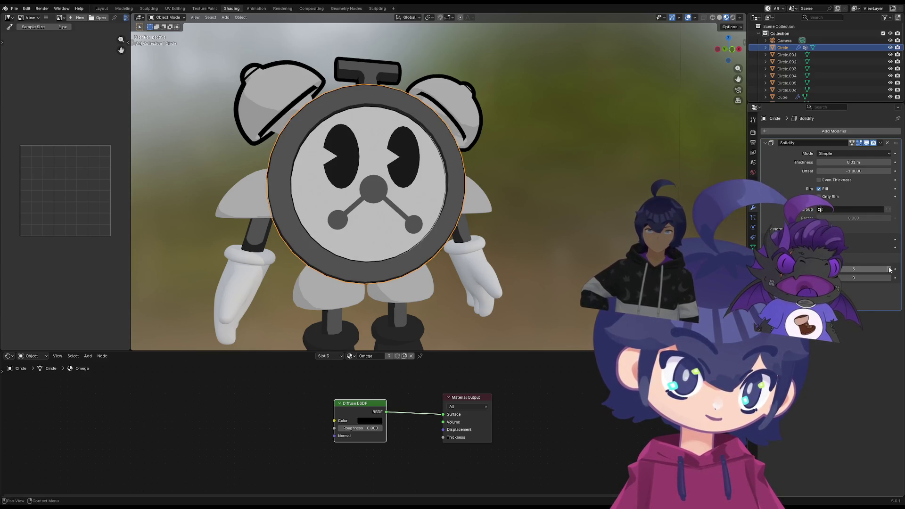
drag(856, 163, 842, 162)
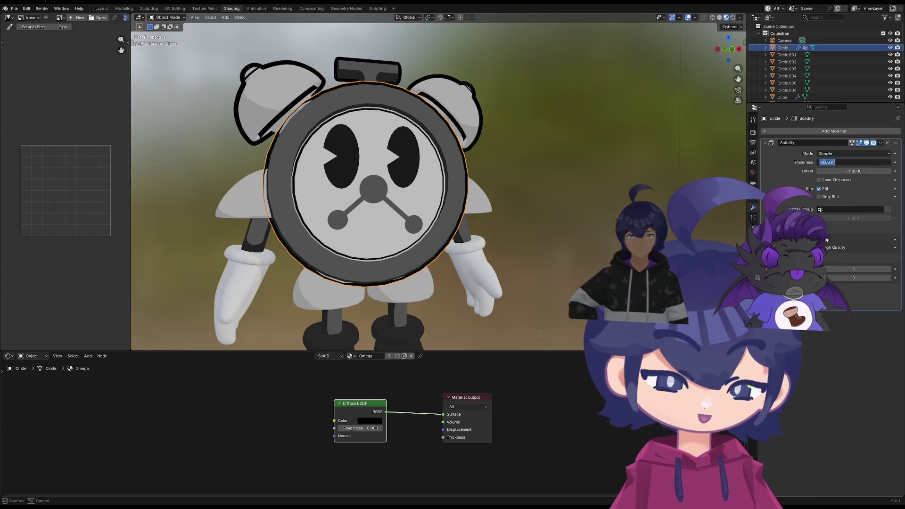
click(558, 214)
mouse_move(559, 214)
middle_down()
mouse_move(375, 228)
mouse_move(394, 260)
mouse_move(481, 234)
mouse_move(525, 247)
mouse_move(463, 245)
mouse_move(403, 292)
middle_up()
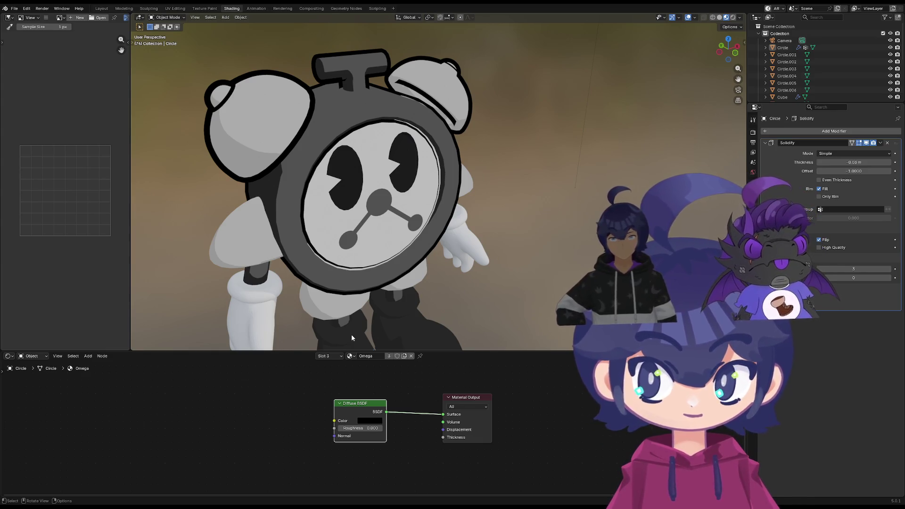
mouse_move(431, 270)
middle_down()
mouse_move(390, 241)
mouse_move(409, 243)
mouse_move(403, 250)
mouse_move(418, 264)
middle_up()
Toggle Edit Mode, orbit above the character and select the bells, body and top handle
key(Tab)
key(Tab)
scroll(417, 262, up, 3)
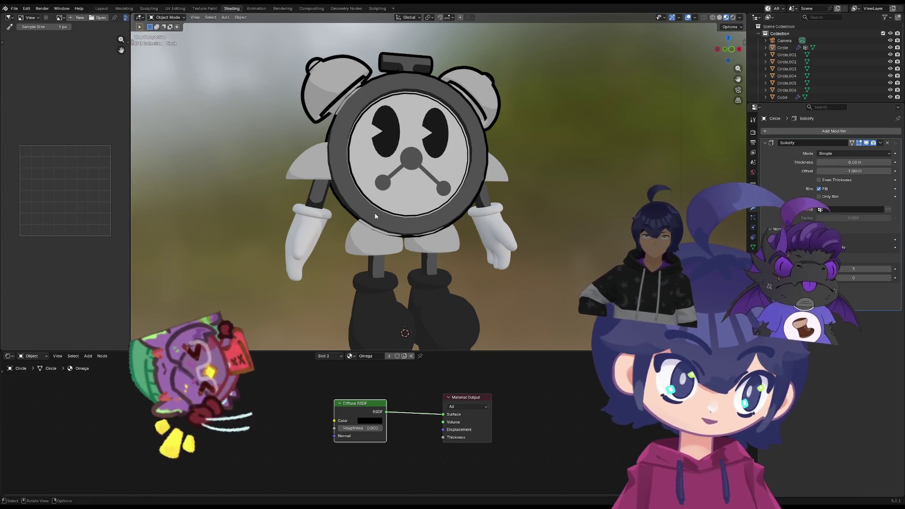
mouse_move(317, 228)
middle_down()
mouse_move(370, 191)
mouse_move(491, 209)
mouse_move(440, 202)
mouse_move(471, 191)
middle_up()
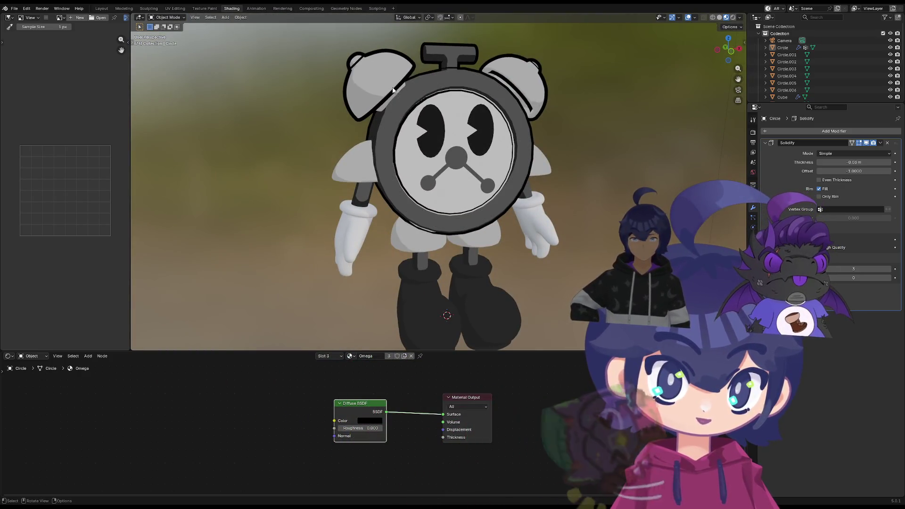
click(471, 191)
click(462, 162)
scroll(445, 154, up, 3)
click(467, 139)
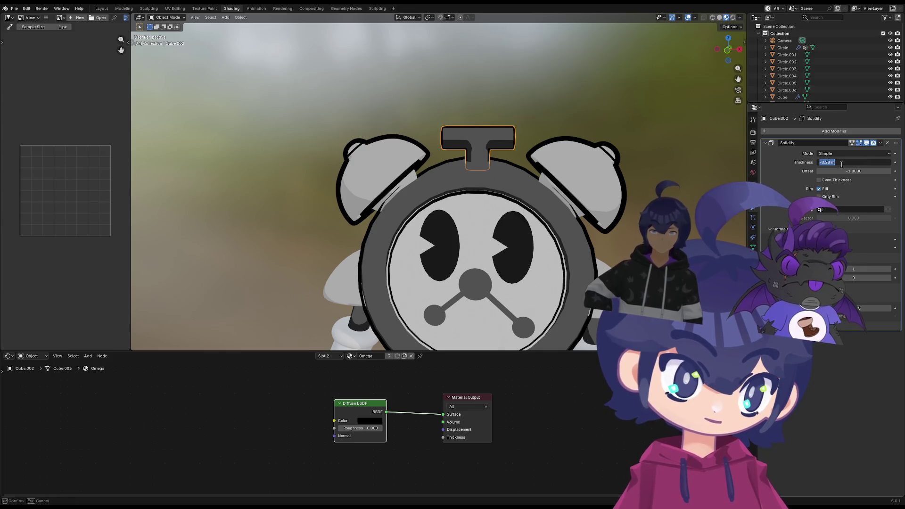
Enter a thicker outline value for the bells, then thin it back down and compare
click(403, 152)
click(867, 155)
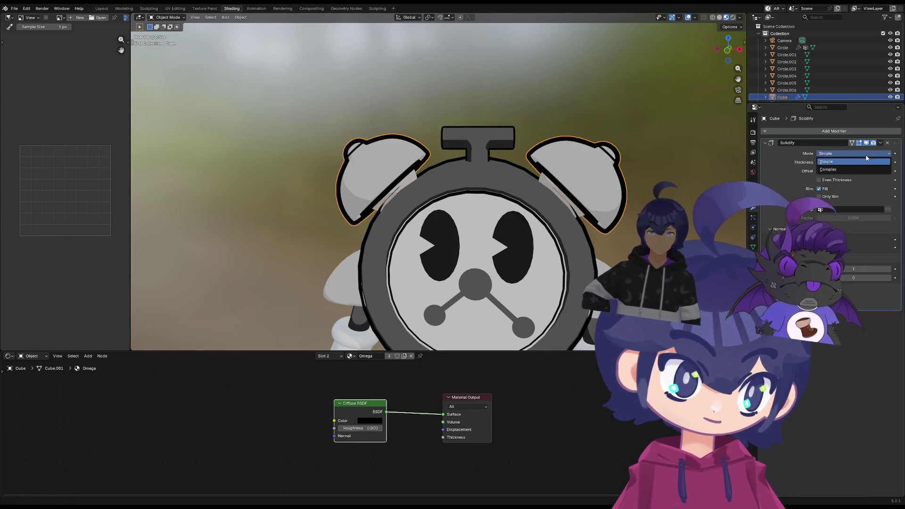
click(869, 162)
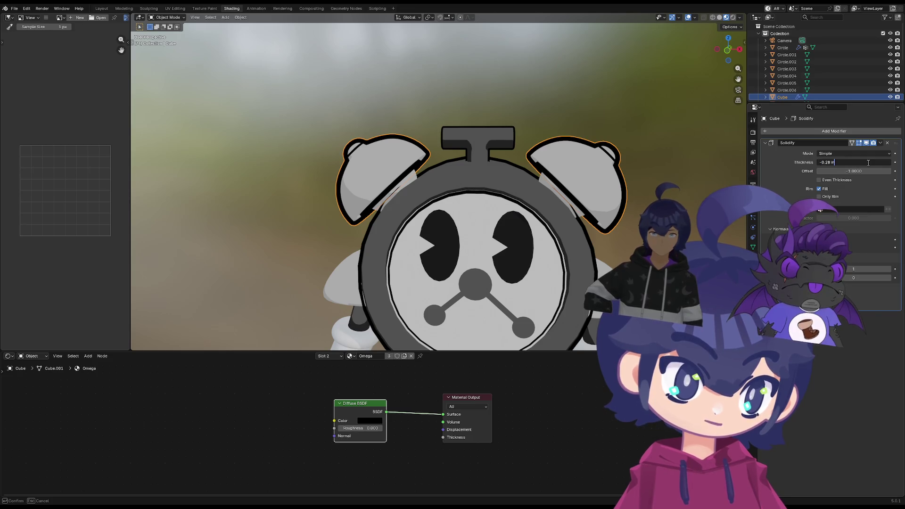
key(Return)
mouse_move(870, 162)
mouse_down()
mouse_move(861, 162)
mouse_move(889, 162)
mouse_move(871, 162)
mouse_up()
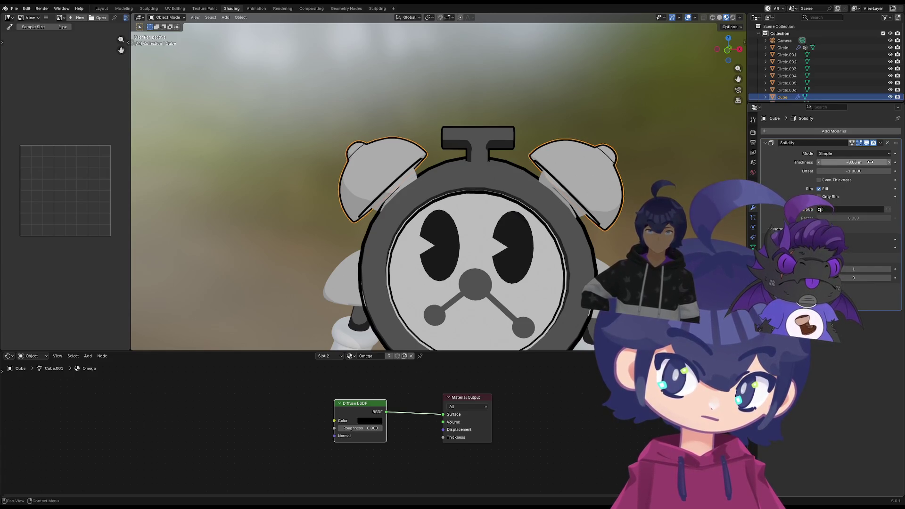
click(545, 130)
mouse_move(477, 247)
middle_down()
mouse_move(534, 184)
mouse_move(506, 153)
middle_up()
Retune the clock body's outline thickness and compare it from tilted and front views
click(499, 127)
mouse_move(854, 162)
mouse_down()
mouse_move(841, 162)
mouse_move(854, 162)
mouse_up()
scroll(613, 188, down, 3)
click(583, 210)
mouse_move(584, 210)
middle_down()
mouse_move(598, 212)
mouse_move(593, 223)
mouse_move(548, 234)
mouse_move(568, 202)
mouse_move(554, 222)
mouse_move(525, 199)
mouse_move(535, 221)
mouse_move(543, 186)
middle_up()
mouse_move(598, 219)
middle_down()
mouse_move(517, 207)
mouse_move(525, 202)
mouse_move(501, 196)
mouse_move(592, 217)
mouse_move(390, 199)
middle_up()
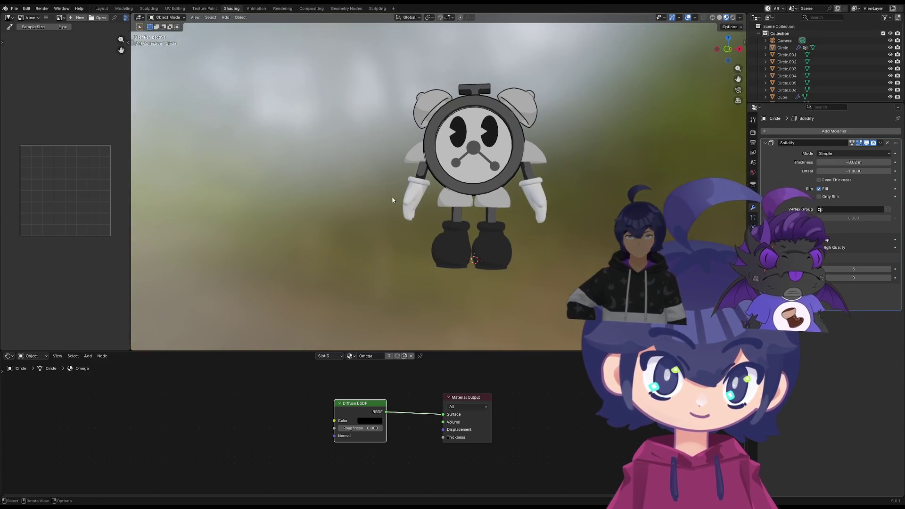
Add a Solidify modifier to the shoulder piece and expand its Normals options
scroll(418, 156, up, 3)
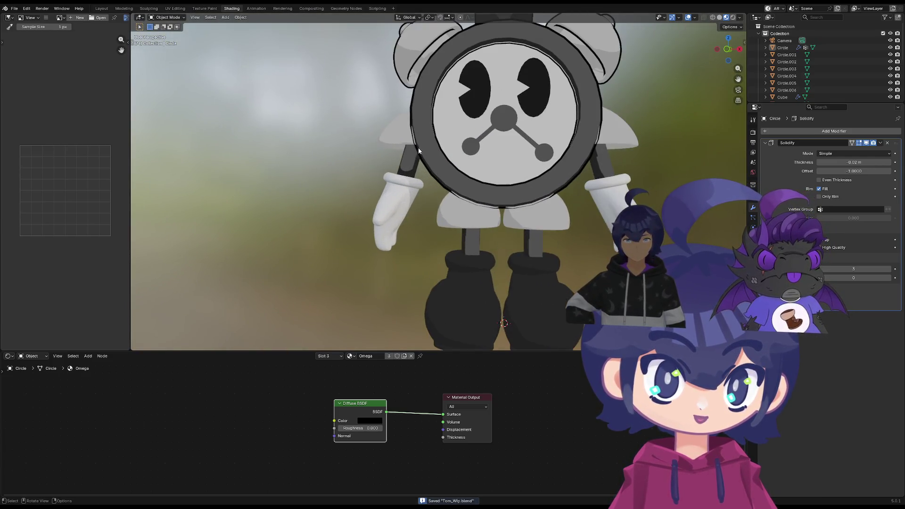
click(389, 148)
click(788, 131)
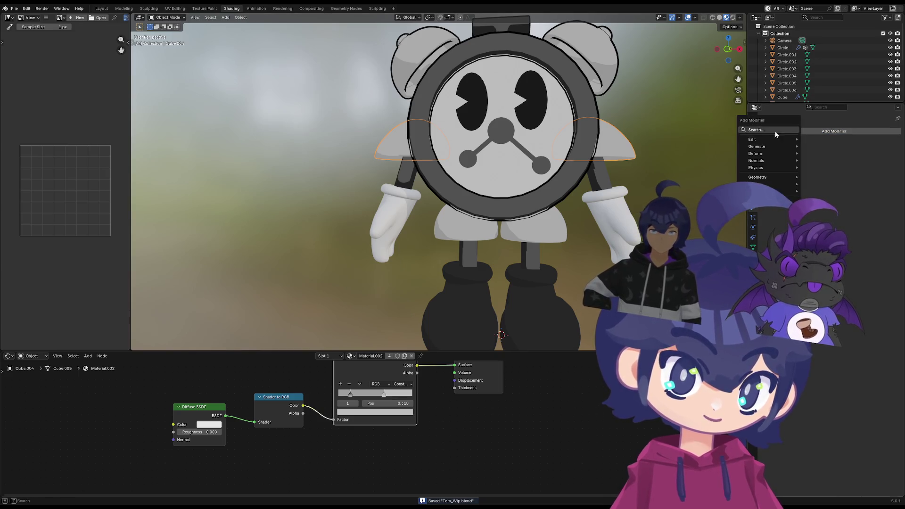
click(775, 130)
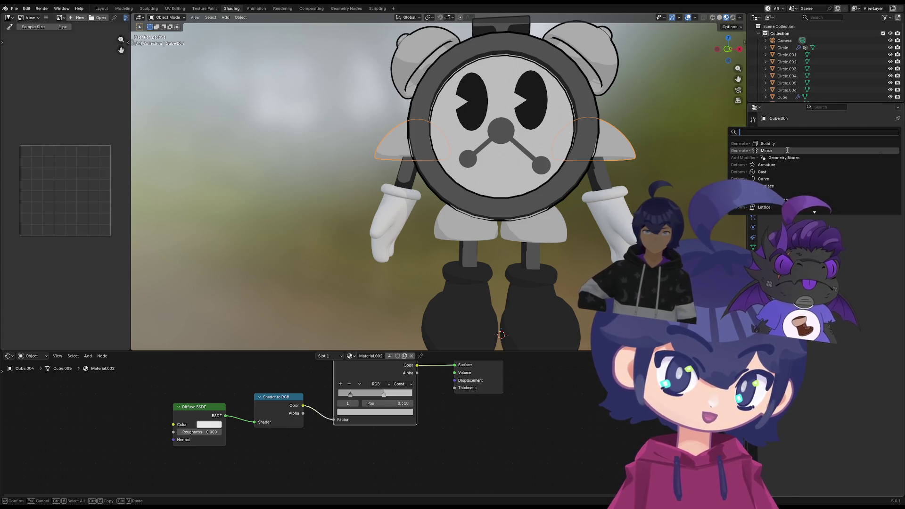
click(790, 143)
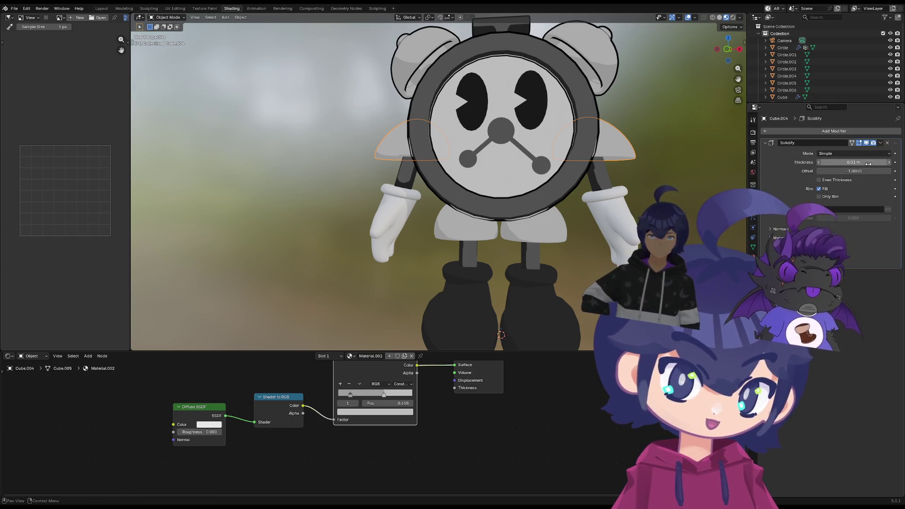
click(779, 229)
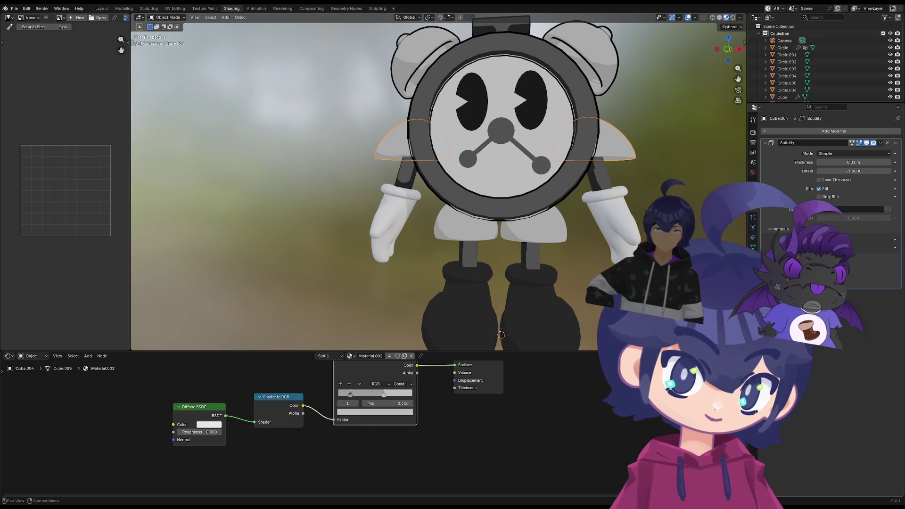
Add a second material slot on the shoulder piece and assign Omega to it
click(754, 256)
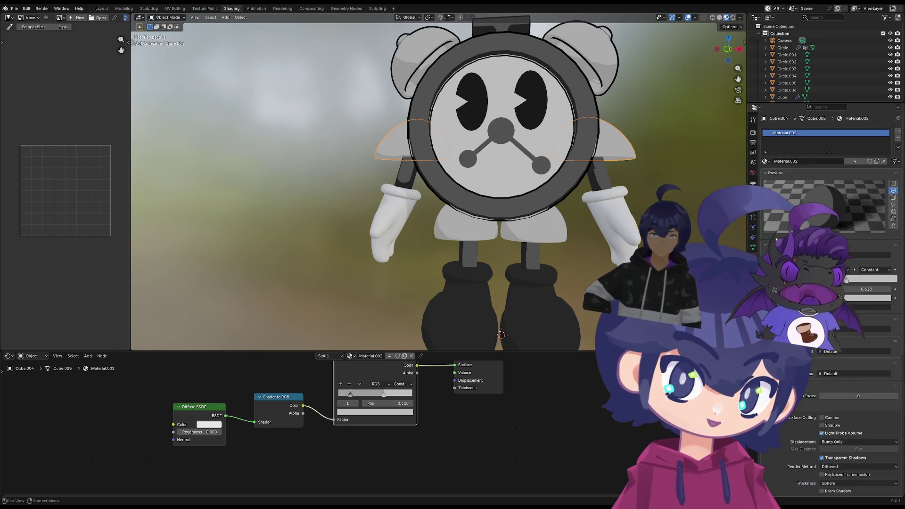
click(898, 132)
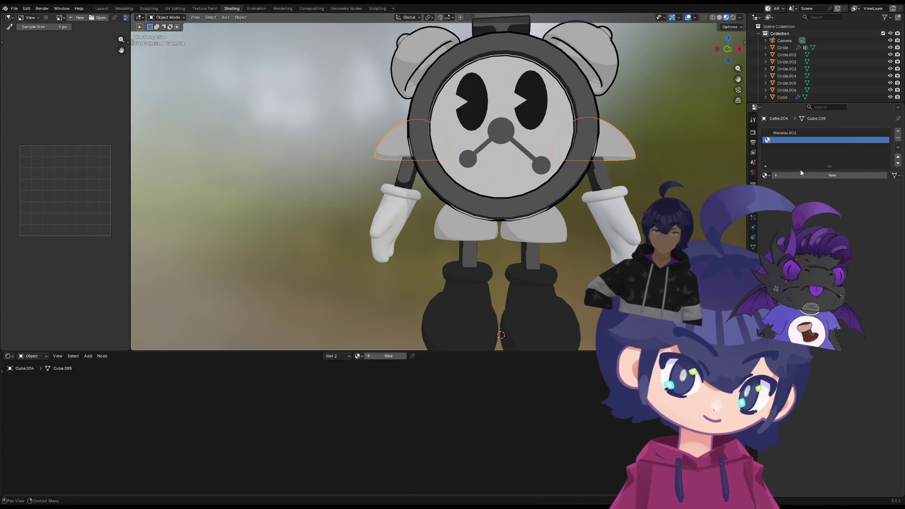
click(767, 175)
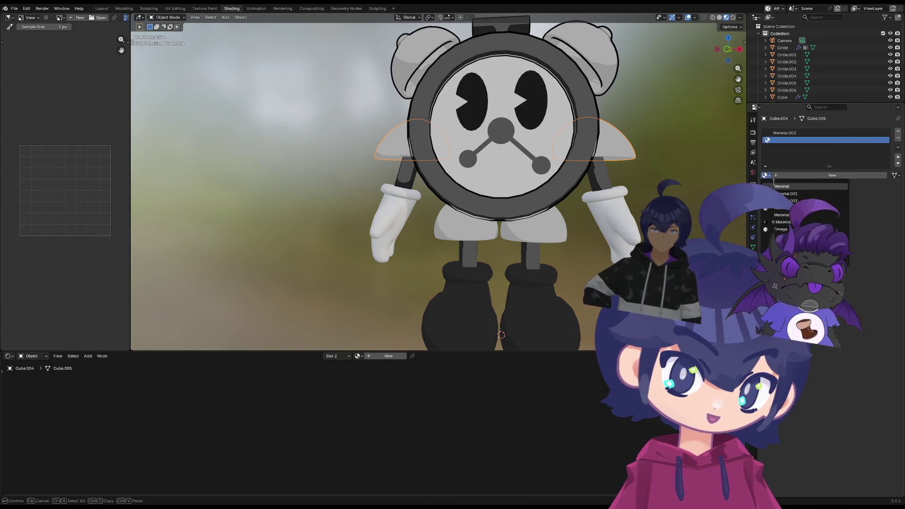
click(781, 228)
click(753, 208)
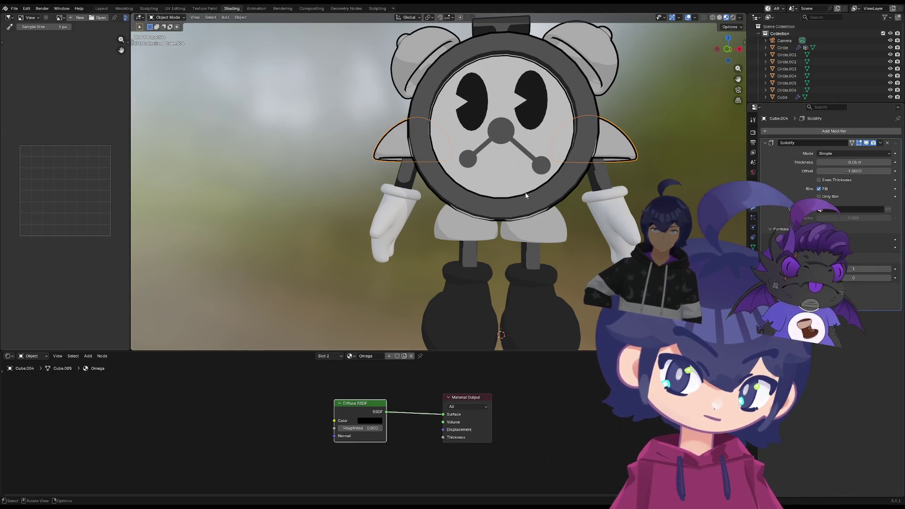
Orbit around the robot to check the shoulder outline, ending on the glove selected
scroll(336, 192, down, 3)
mouse_move(347, 196)
middle_down()
mouse_move(374, 191)
mouse_move(361, 181)
mouse_move(387, 226)
mouse_move(340, 227)
mouse_move(511, 214)
mouse_move(503, 248)
mouse_move(434, 179)
mouse_move(525, 152)
mouse_move(438, 179)
mouse_move(500, 148)
mouse_move(481, 227)
mouse_move(376, 125)
middle_up()
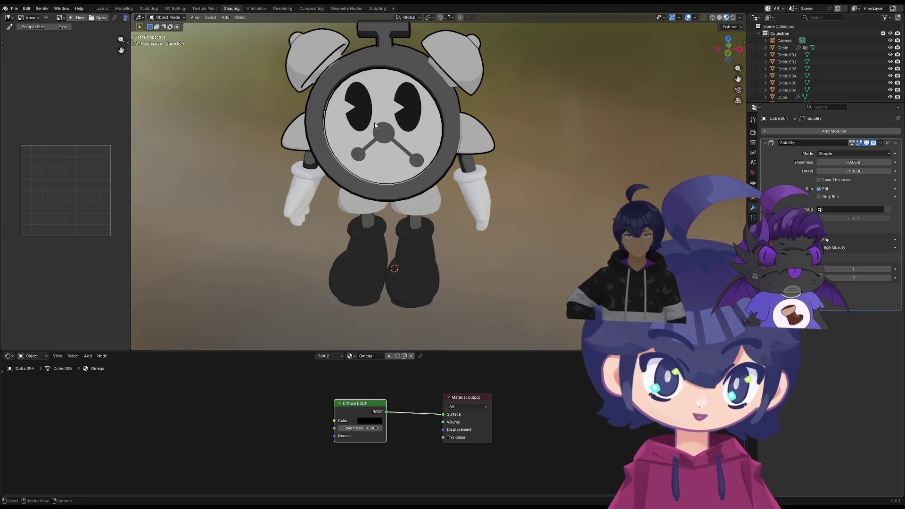
mouse_move(352, 178)
middle_down()
mouse_move(490, 146)
mouse_move(387, 202)
mouse_move(403, 165)
middle_up()
mouse_move(374, 204)
middle_down()
mouse_move(426, 231)
mouse_move(390, 250)
mouse_move(357, 212)
mouse_move(423, 219)
middle_up()
mouse_move(368, 188)
middle_down()
mouse_move(350, 211)
mouse_move(375, 154)
middle_up()
click(369, 158)
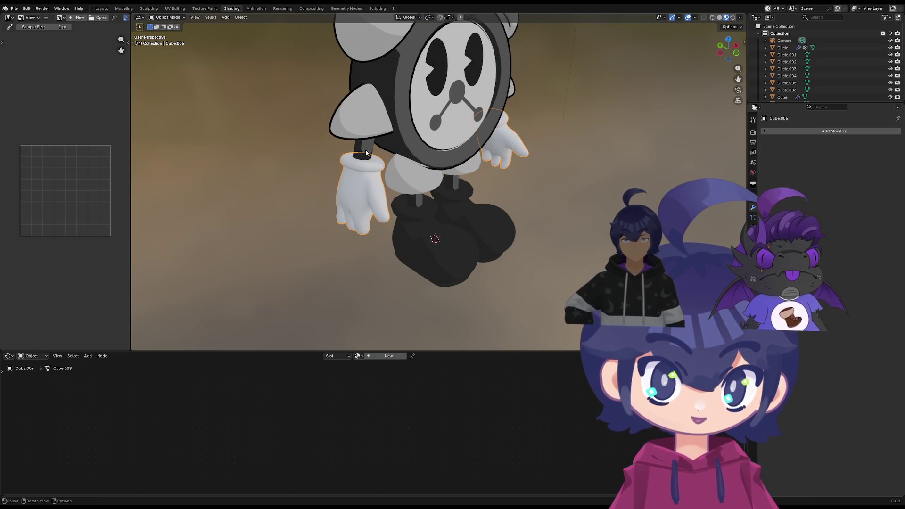
Select the arms and add a Solidify modifier with its Normals options expanded
mouse_move(430, 172)
middle_down()
mouse_move(405, 167)
mouse_move(460, 157)
middle_up()
click(466, 111)
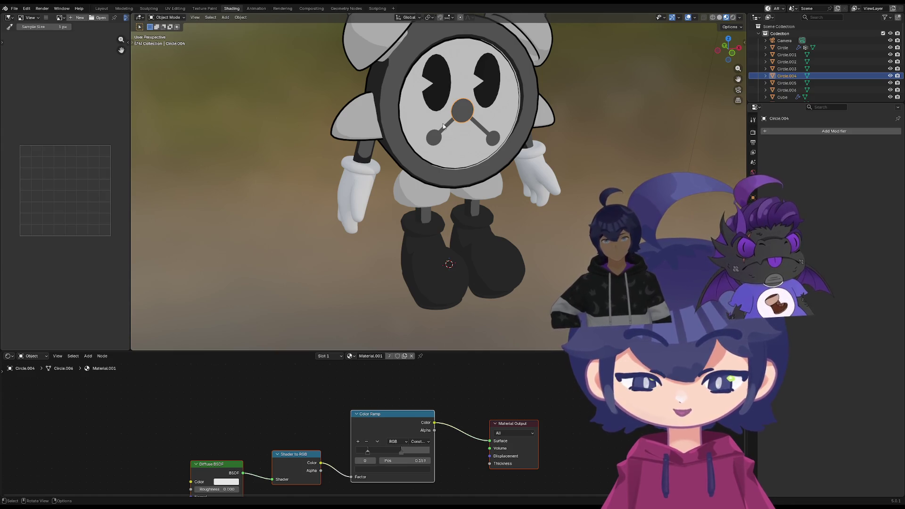
click(531, 156)
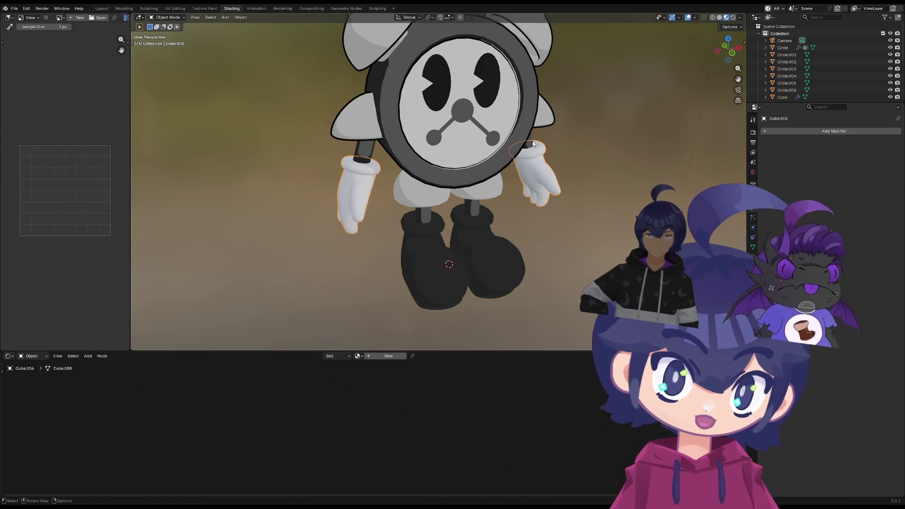
middle_drag(632, 199, 695, 175)
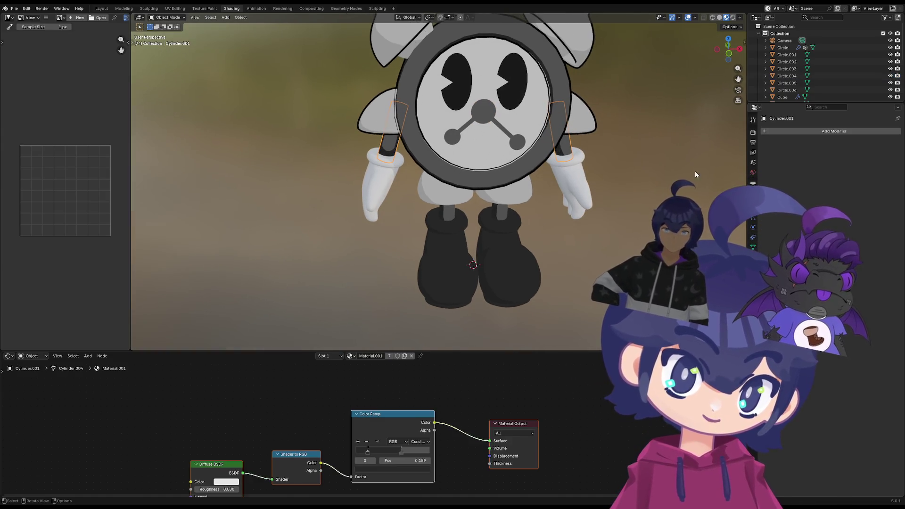
click(787, 132)
text(s)
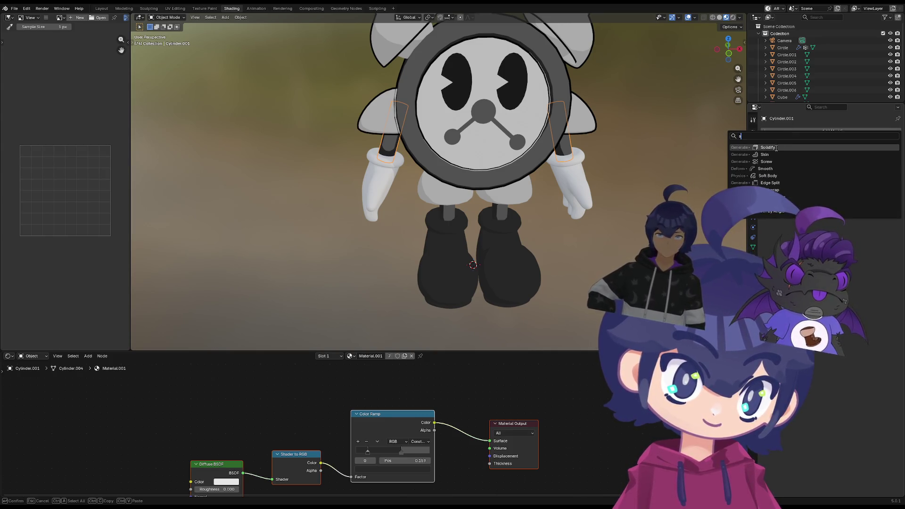
click(776, 147)
click(776, 230)
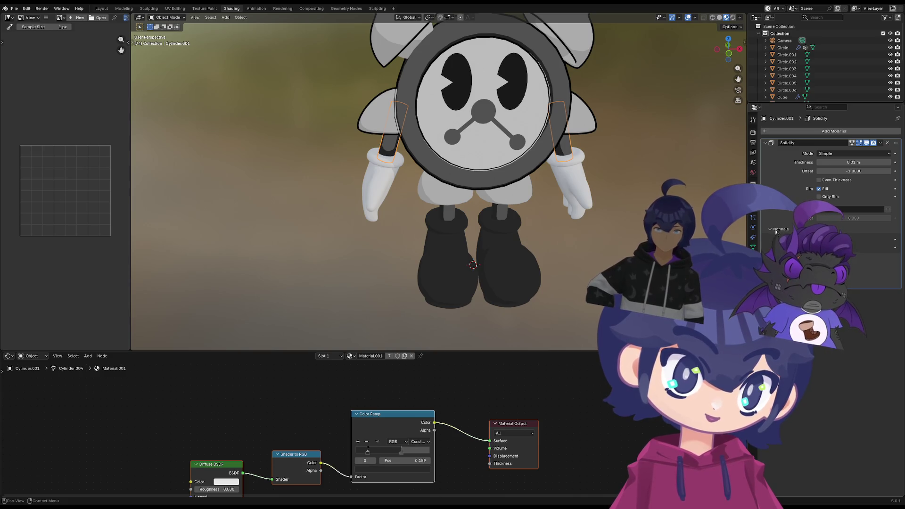
Put Omega in the arms' second material slot and set the outline material offset to 1
click(753, 257)
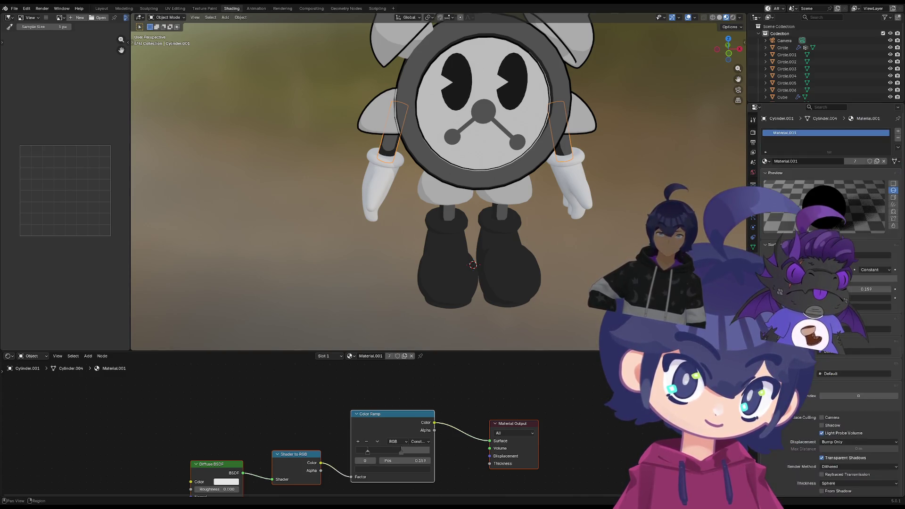
click(898, 132)
click(767, 175)
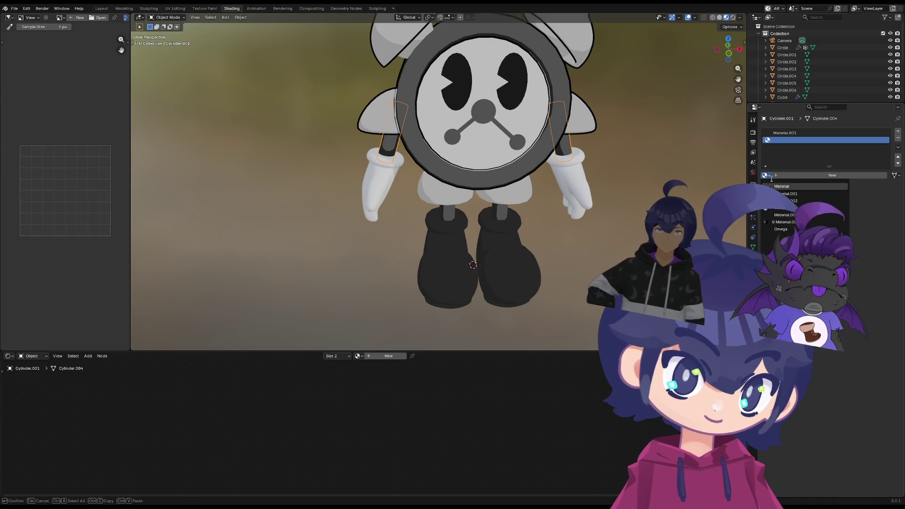
click(781, 230)
click(753, 207)
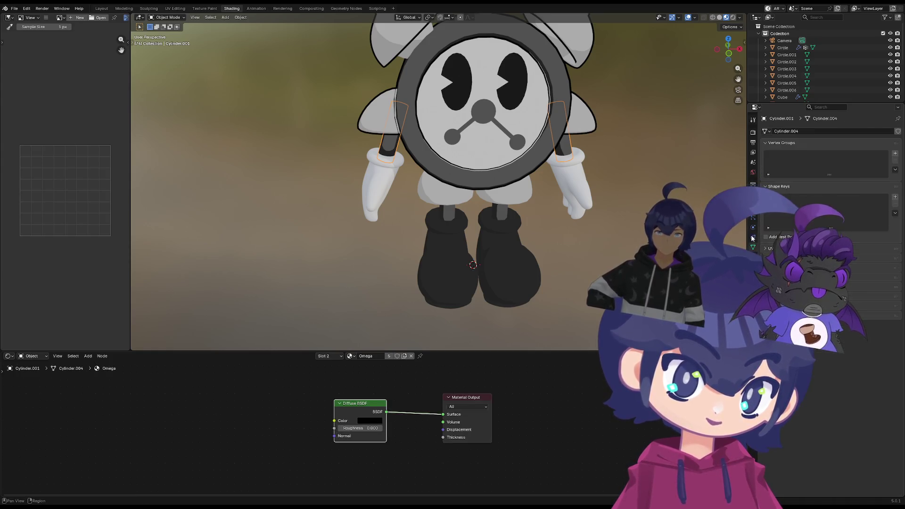
click(888, 269)
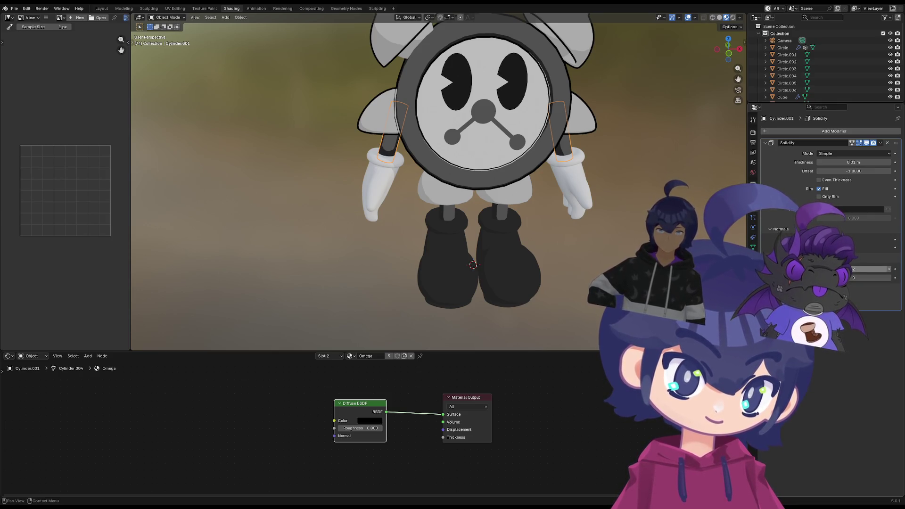
click(753, 257)
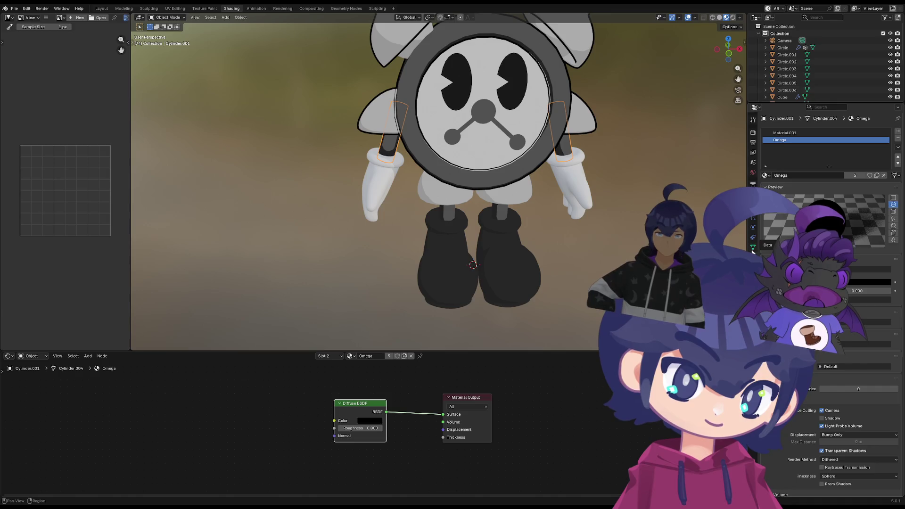
click(754, 211)
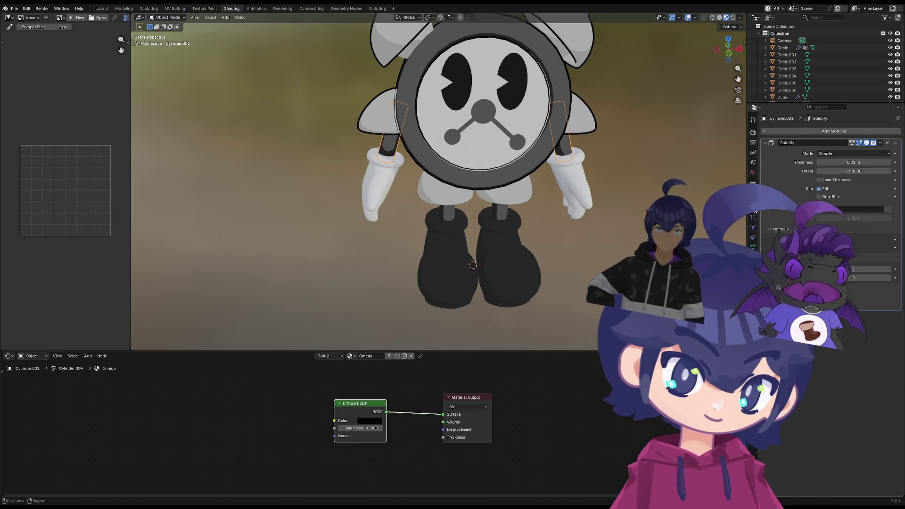
Drag the outline thickness to about -0.14 m and orbit to inspect it
drag(859, 162, 804, 162)
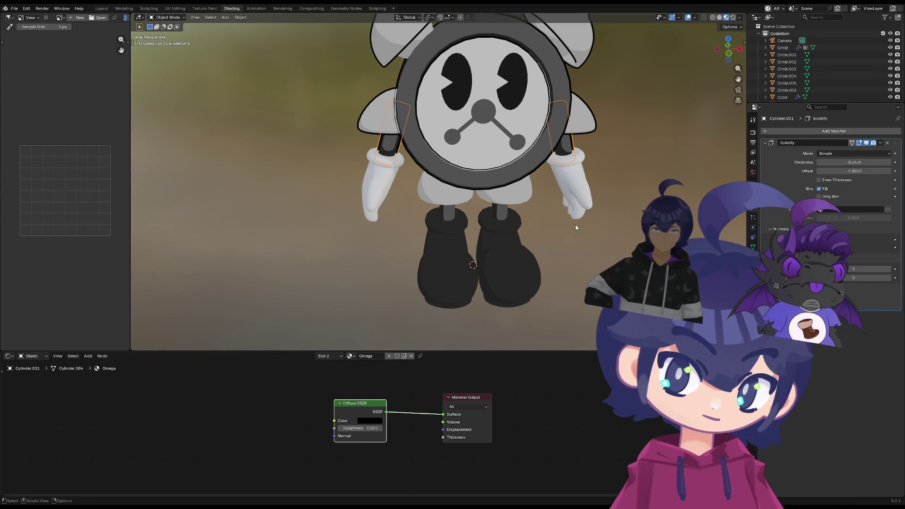
scroll(582, 219, up, 3)
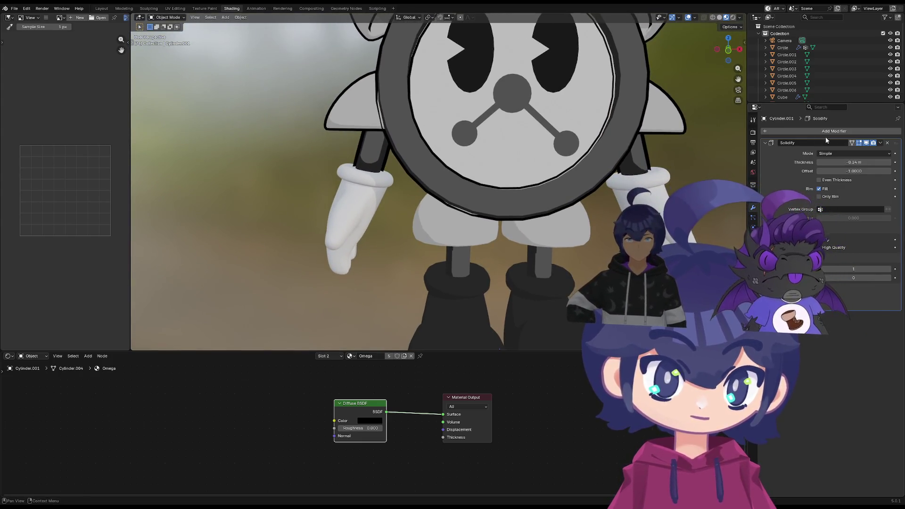
drag(853, 162, 875, 162)
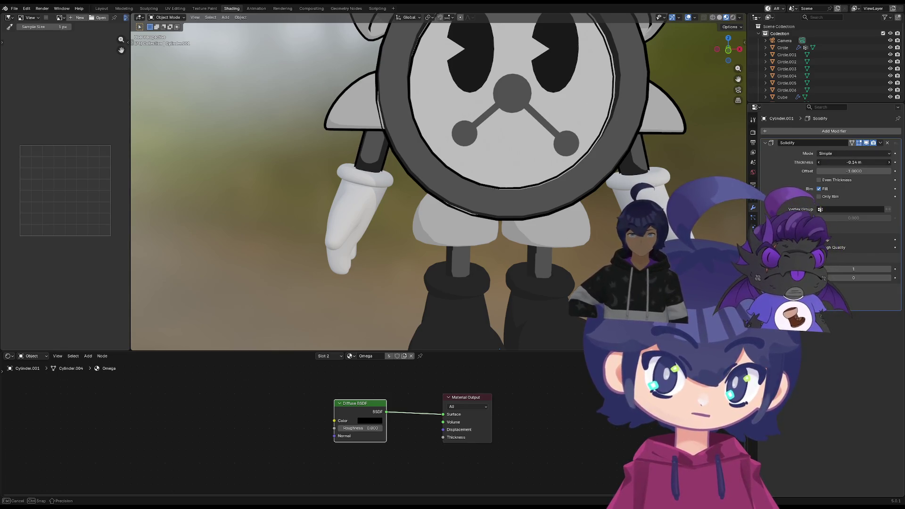
scroll(535, 229, down, 5)
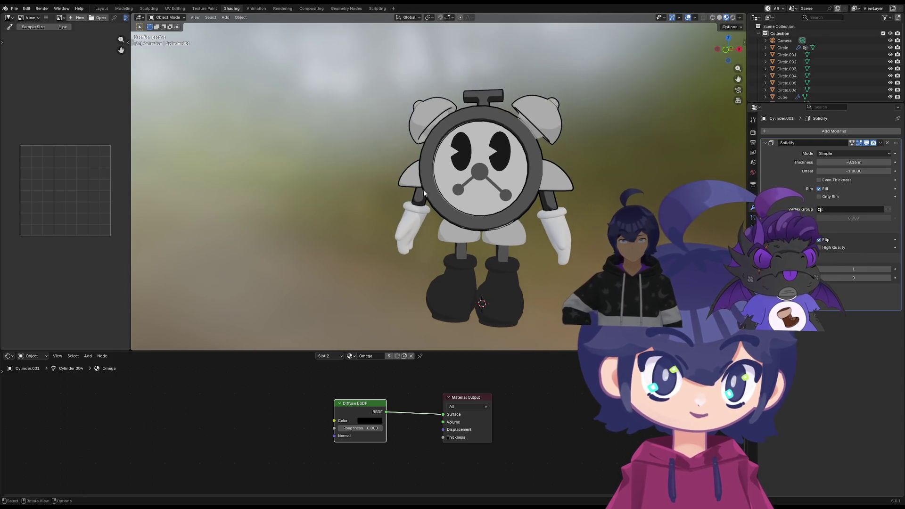
mouse_move(423, 190)
middle_down()
mouse_move(488, 189)
mouse_move(364, 186)
mouse_move(380, 212)
mouse_move(374, 163)
mouse_move(490, 134)
mouse_move(500, 156)
mouse_move(448, 173)
mouse_move(312, 145)
mouse_move(352, 189)
mouse_move(386, 173)
mouse_move(369, 166)
middle_up()
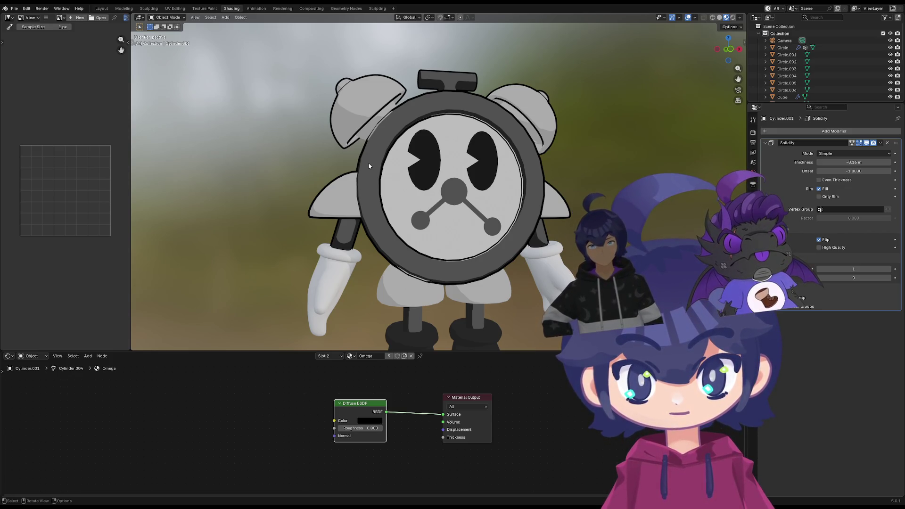
middle_drag(447, 180, 506, 197)
Add a Solidify modifier to the gloves and expand its Normals options
click(518, 205)
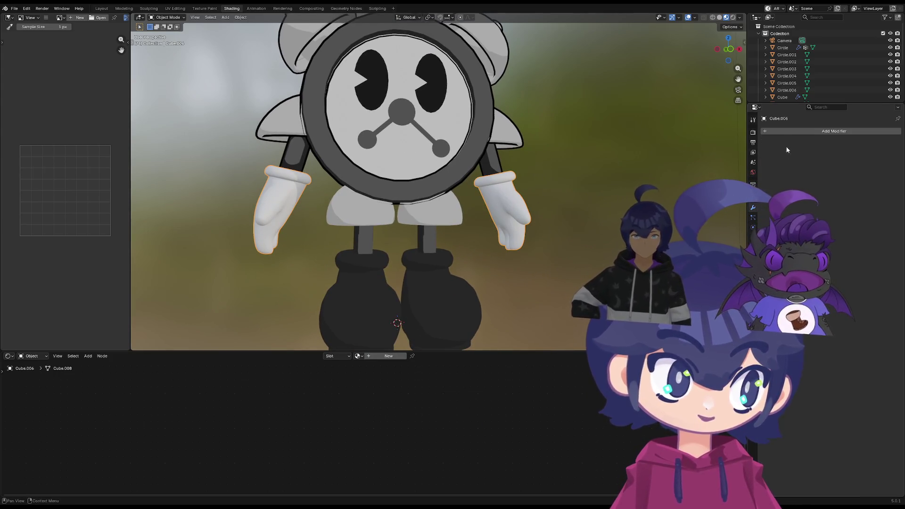
click(773, 131)
click(784, 130)
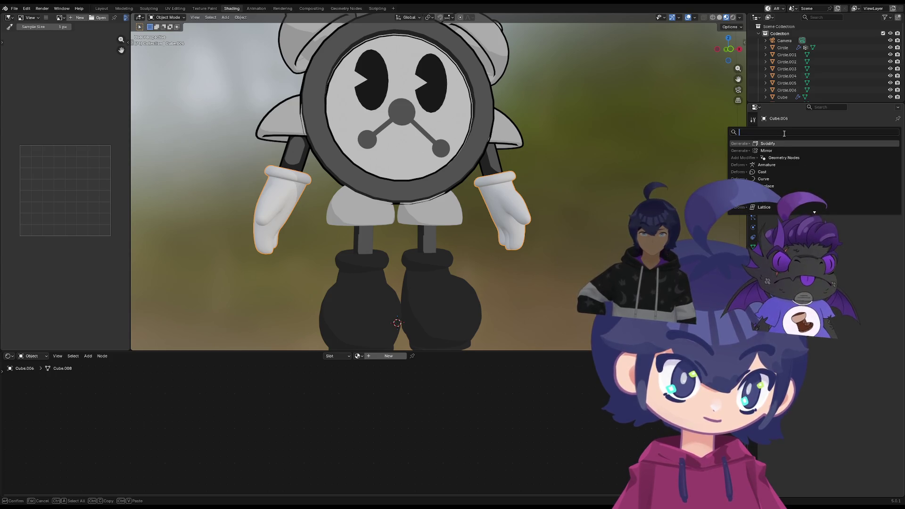
click(780, 143)
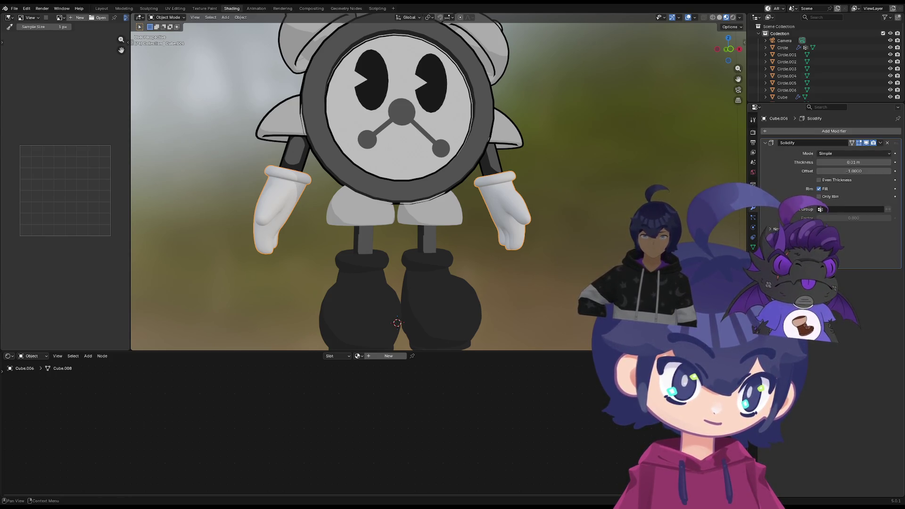
click(773, 228)
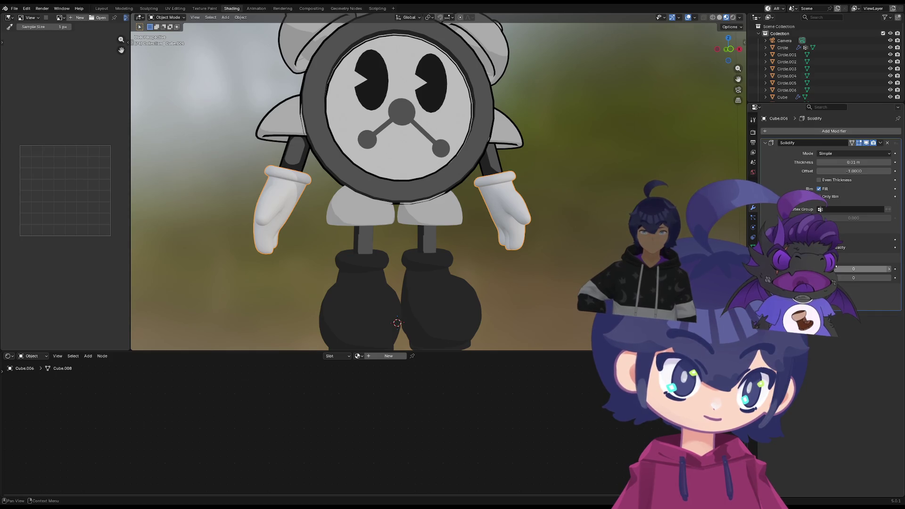
Create a new Principled BSDF material for the gloves and check its base colour
click(753, 257)
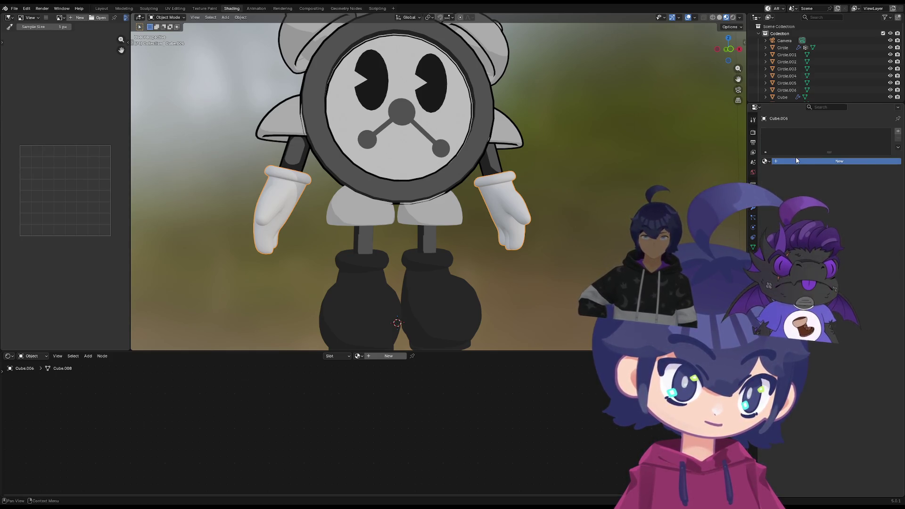
click(797, 161)
click(798, 162)
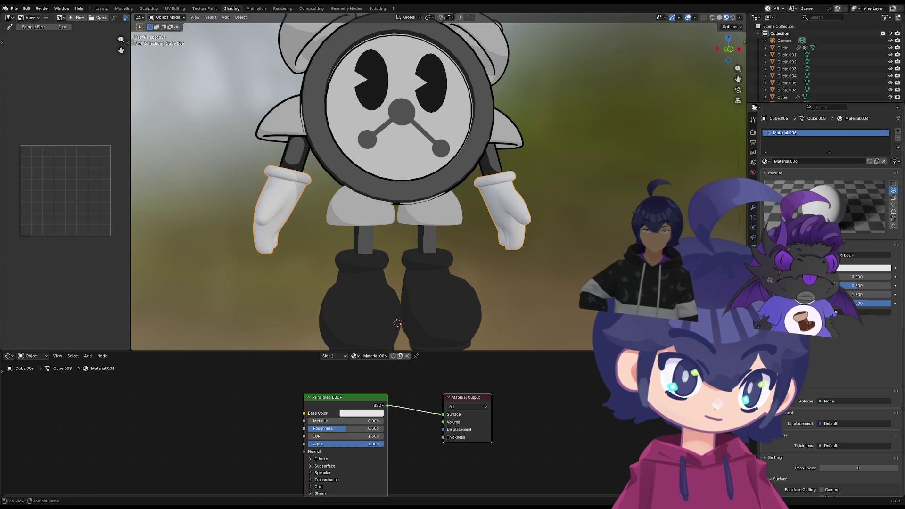
middle_drag(466, 399, 423, 386)
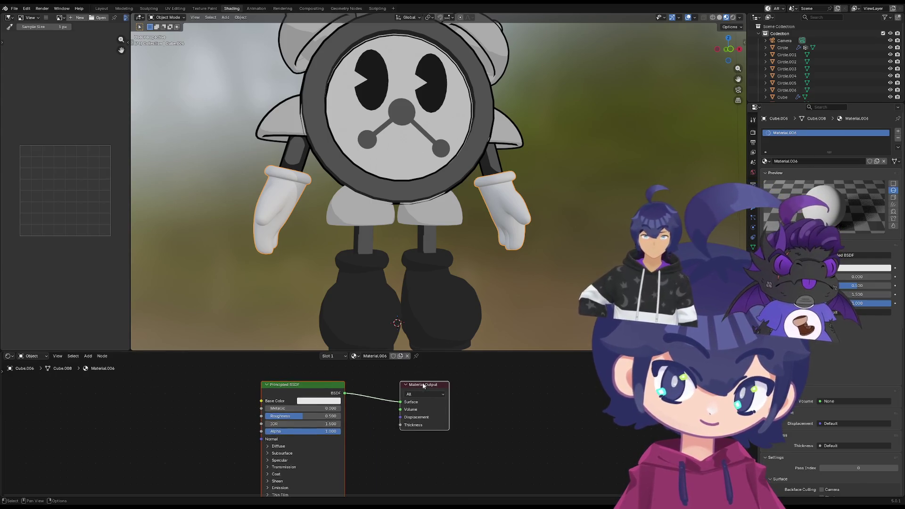
drag(319, 386, 369, 396)
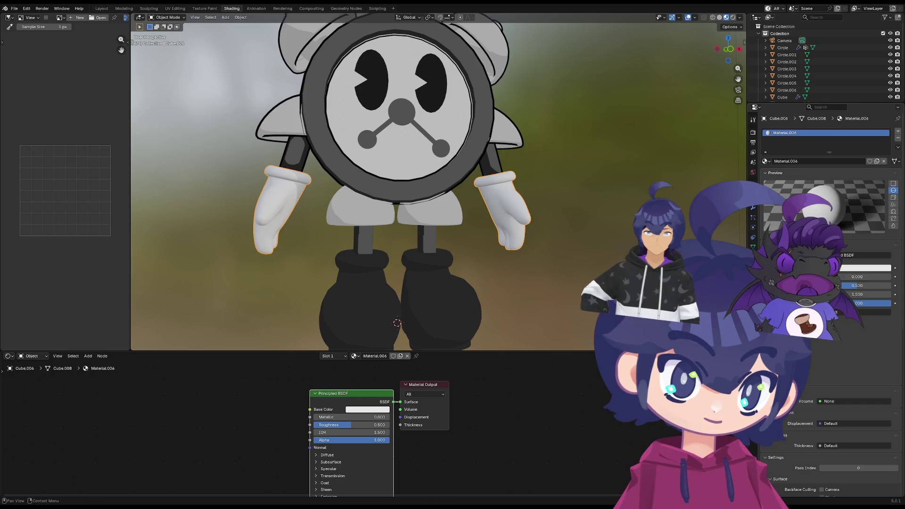
scroll(830, 302, down, 4)
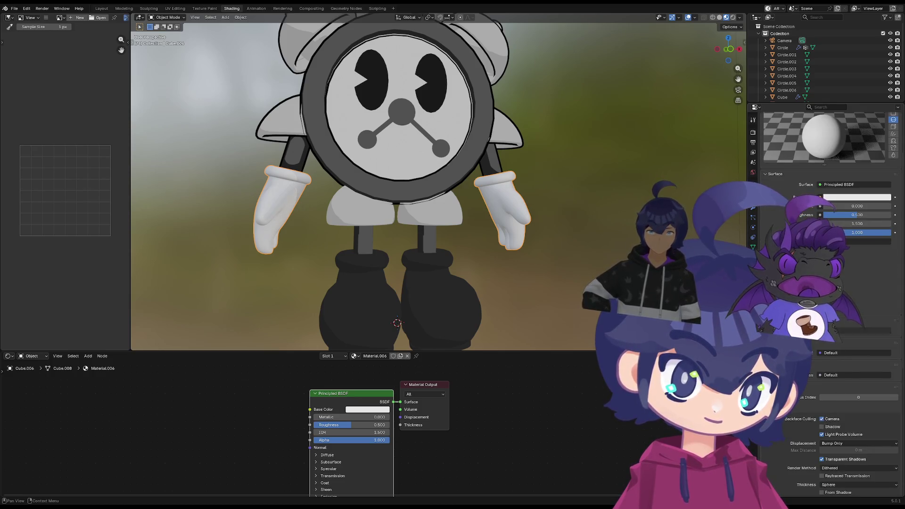
scroll(830, 302, up, 4)
key(ctrl+z)
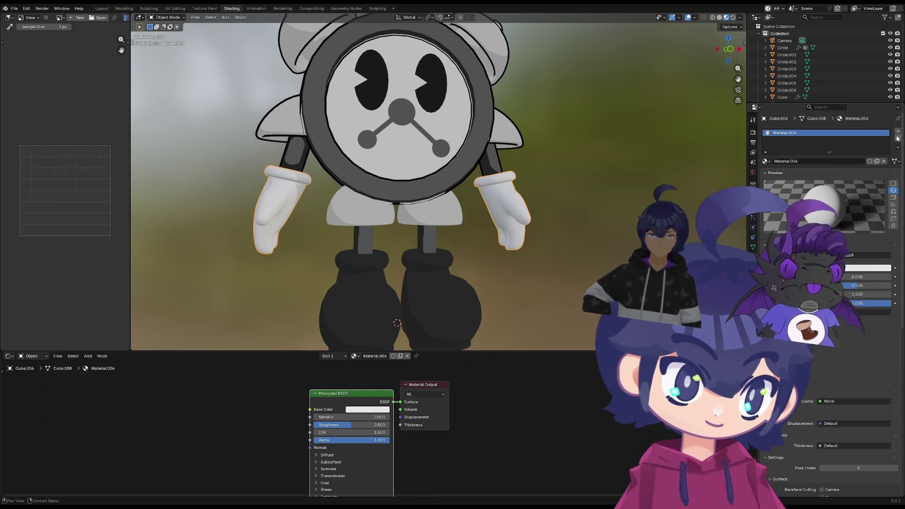
click(867, 255)
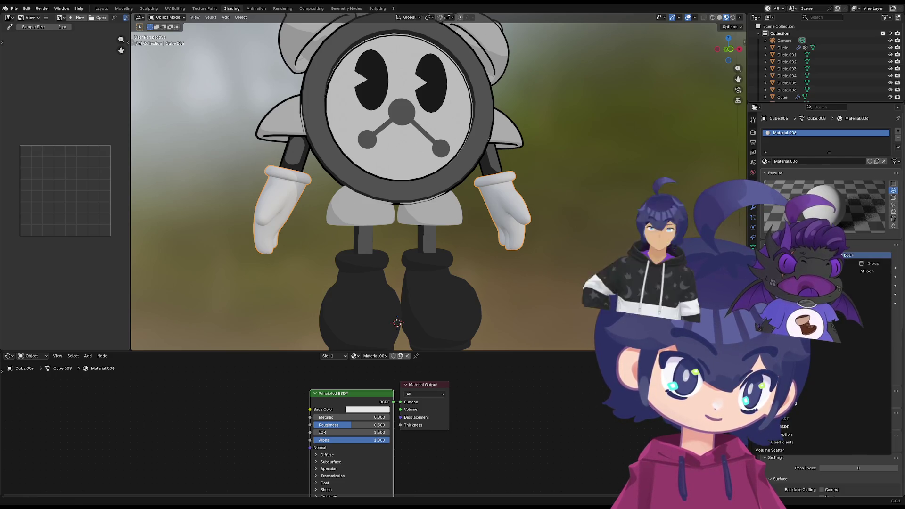
key(Escape)
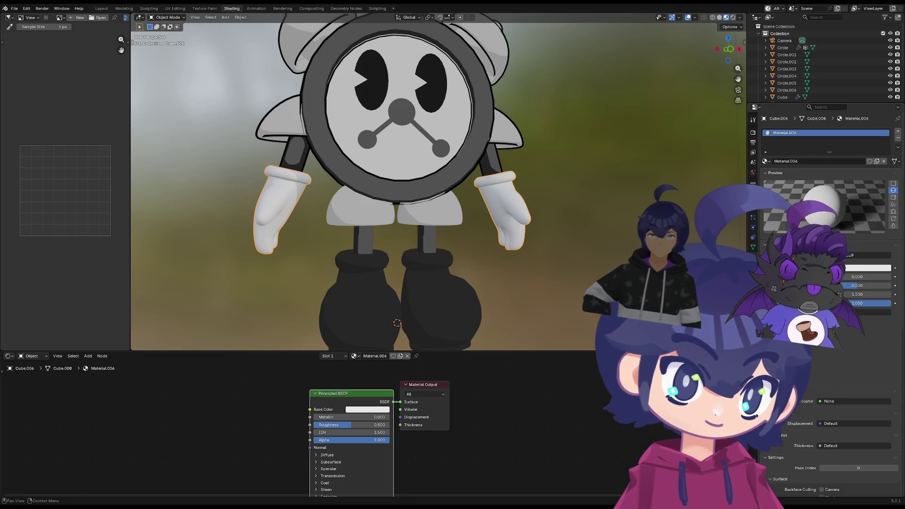
click(867, 268)
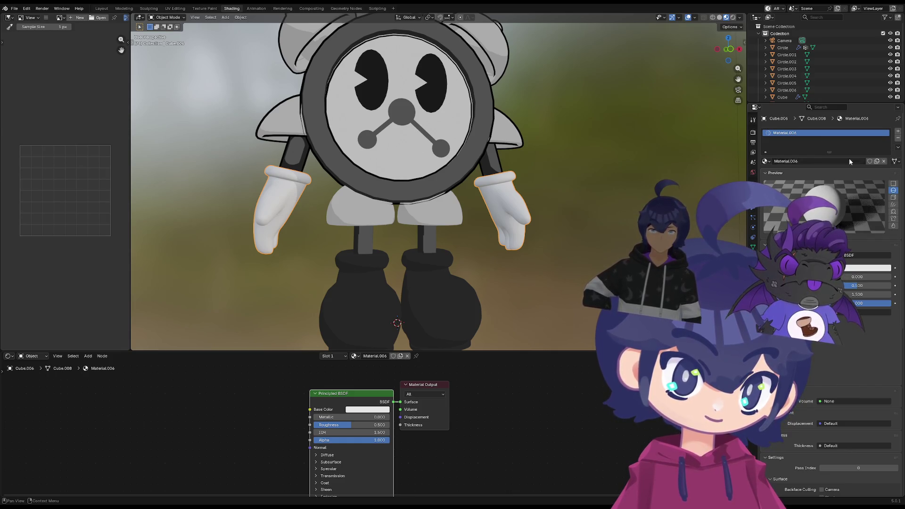
Assign Omega to the gloves' second slot and set outline thickness to about -0.07 m
click(898, 131)
click(766, 175)
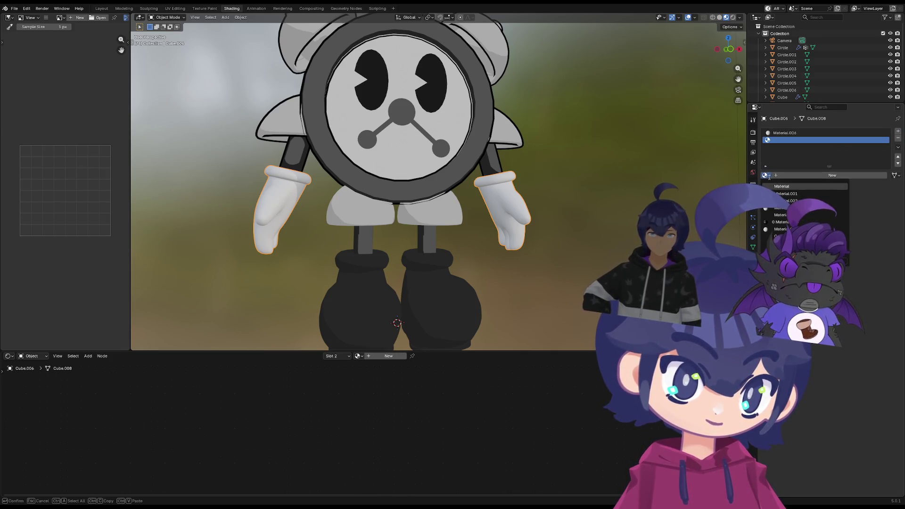
click(803, 236)
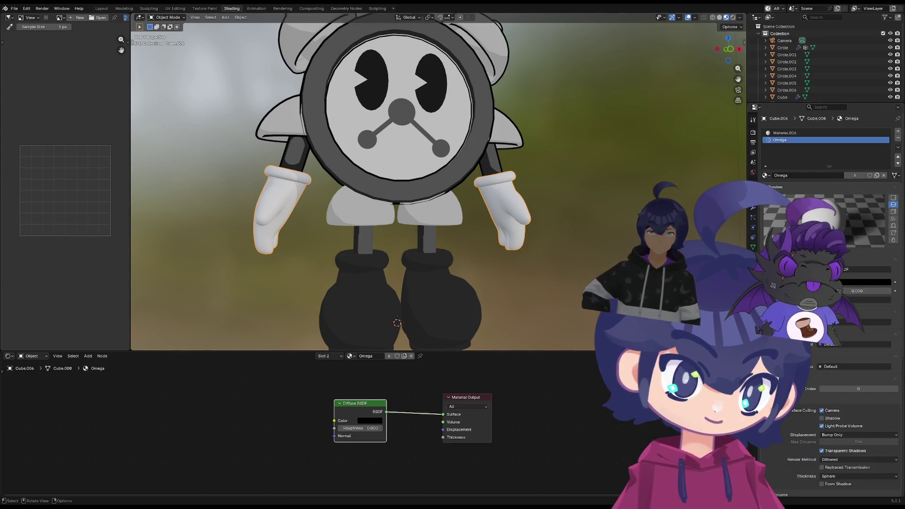
scroll(821, 388, down, 4)
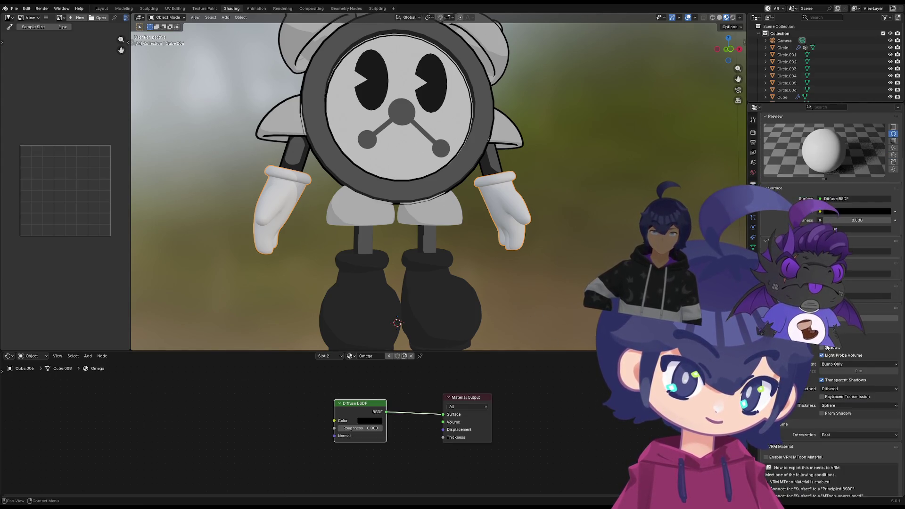
scroll(830, 302, up, 2)
click(754, 207)
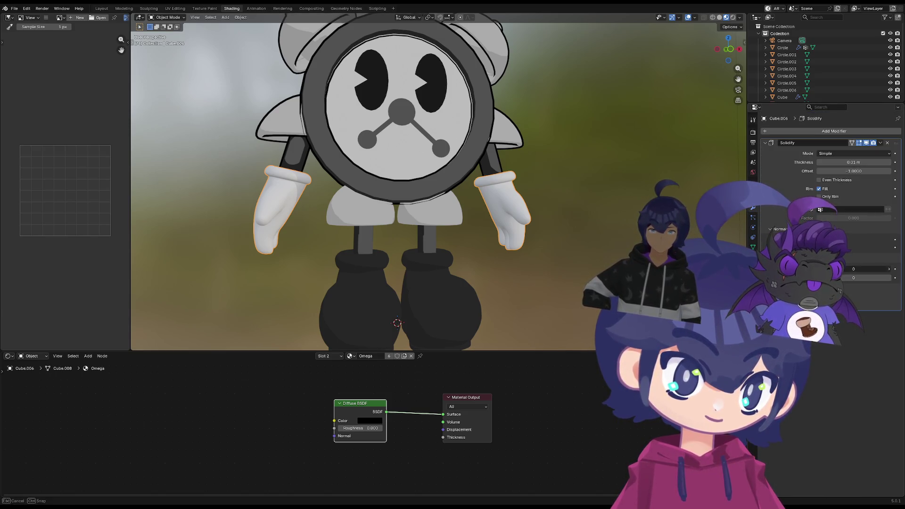
drag(858, 162, 818, 162)
Inspect the glove mesh from below in Edit Mode, then select the leg cylinder
mouse_move(524, 188)
middle_down()
mouse_move(477, 148)
mouse_move(443, 246)
mouse_move(274, 191)
mouse_move(535, 236)
mouse_move(494, 226)
mouse_move(536, 228)
mouse_move(536, 243)
mouse_move(482, 199)
mouse_move(562, 210)
mouse_move(602, 180)
mouse_move(488, 216)
mouse_move(495, 217)
mouse_move(545, 200)
mouse_move(536, 191)
mouse_move(453, 196)
mouse_move(550, 237)
middle_up()
key(Tab)
scroll(550, 237, up, 8)
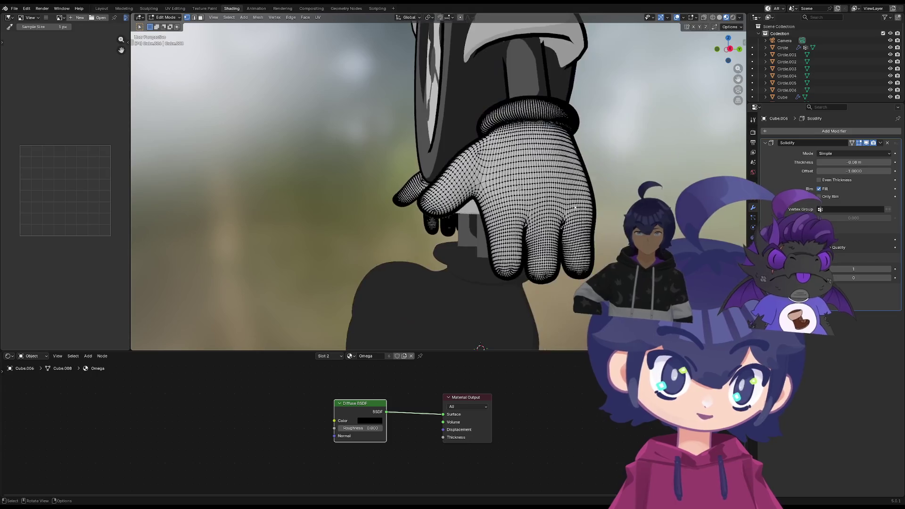
key(Tab)
key(Tab)
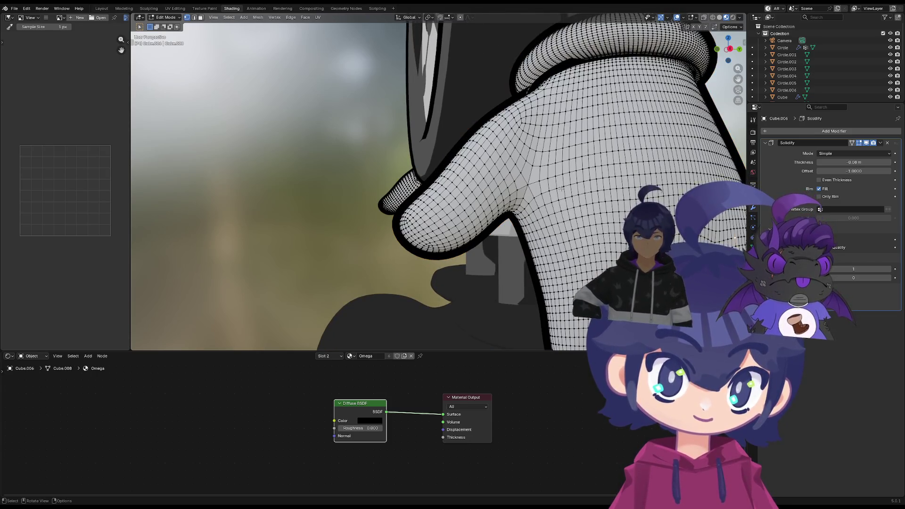
scroll(561, 188, down, 10)
key(Tab)
mouse_move(561, 189)
middle_down()
mouse_move(494, 213)
mouse_move(488, 204)
middle_up()
click(433, 219)
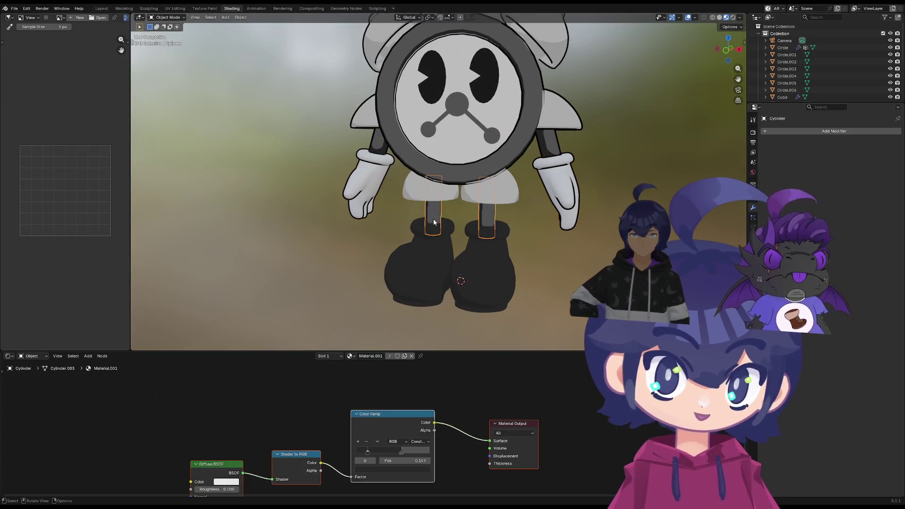
Add a Solidify modifier to the shorts with rim fill, expanding Normals and Materials
click(436, 191)
scroll(455, 200, up, 3)
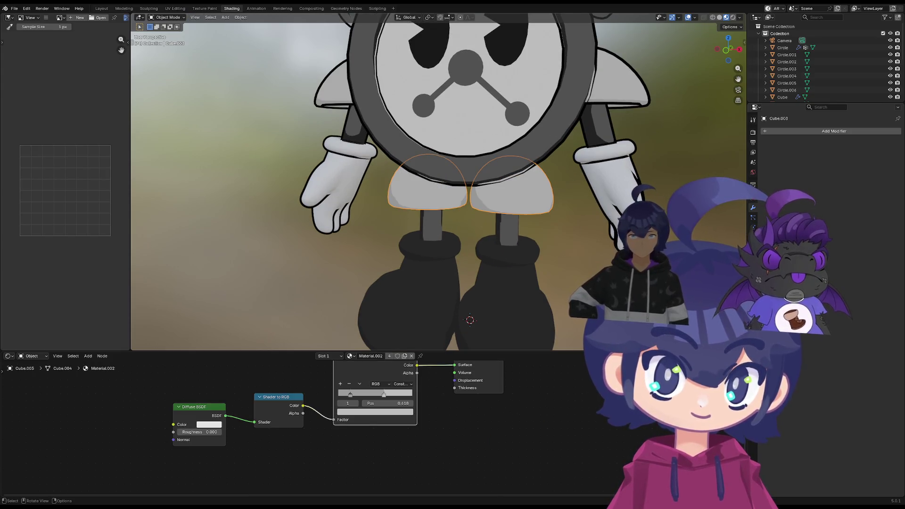
click(816, 130)
key(space)
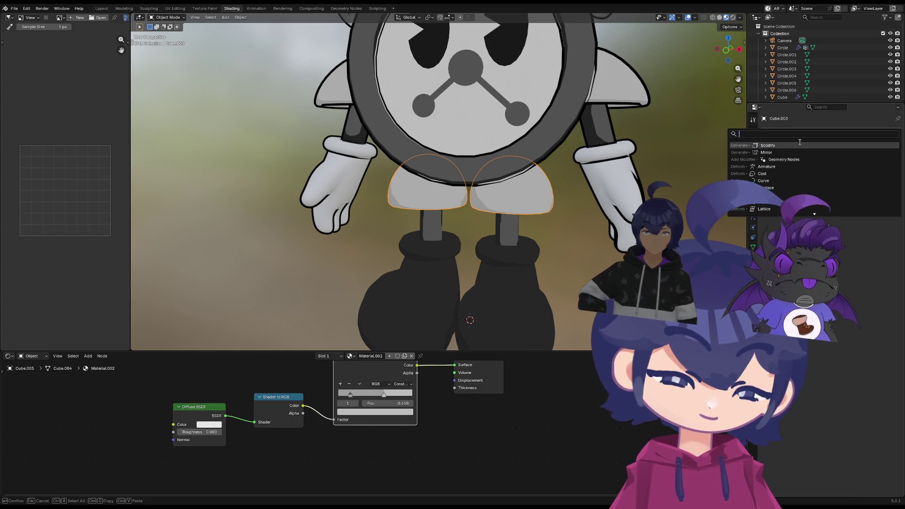
click(799, 143)
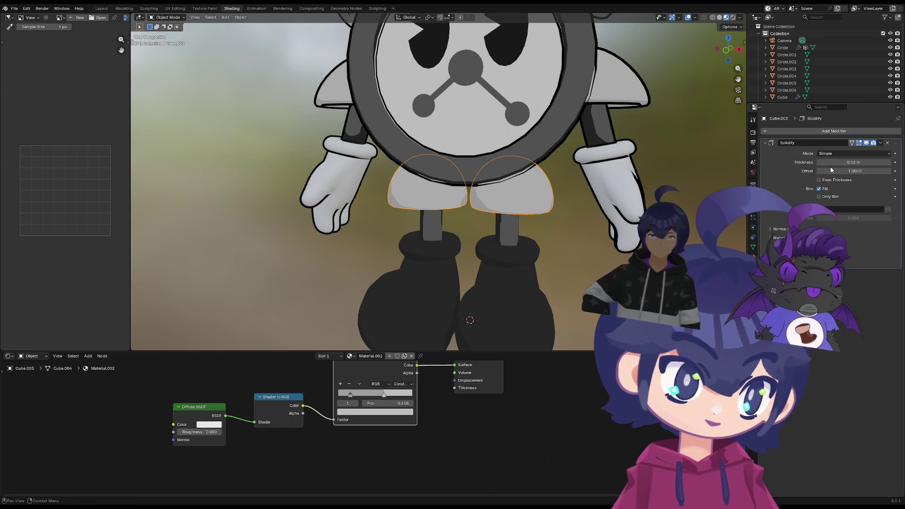
click(819, 189)
click(782, 230)
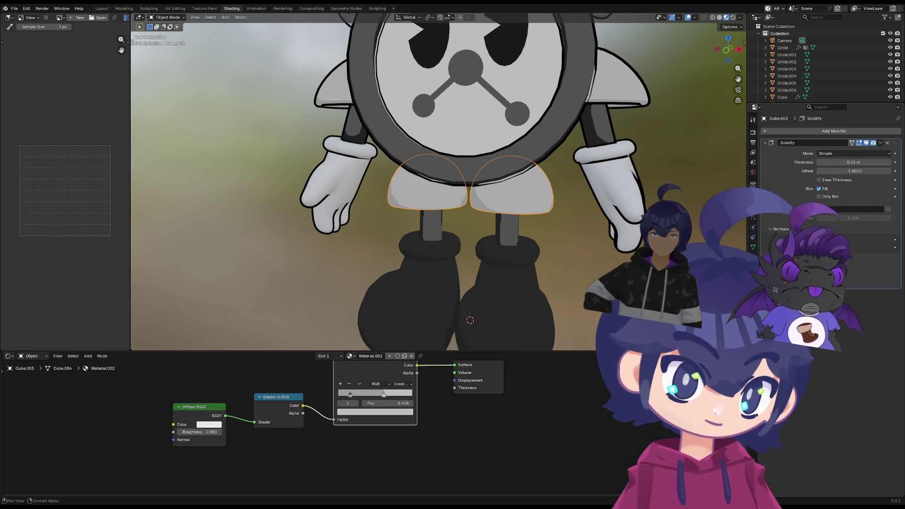
click(891, 260)
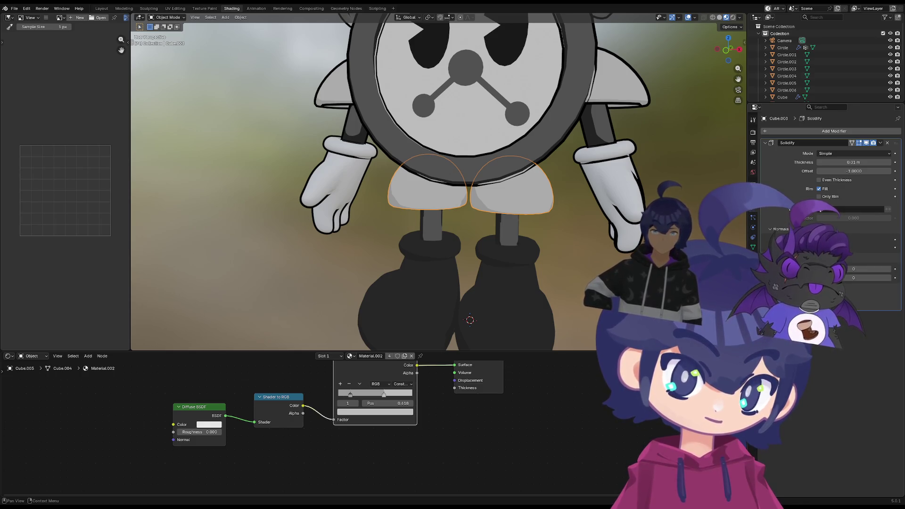
Add Omega in a second material slot on the shorts and set Material Offset to 1
click(753, 257)
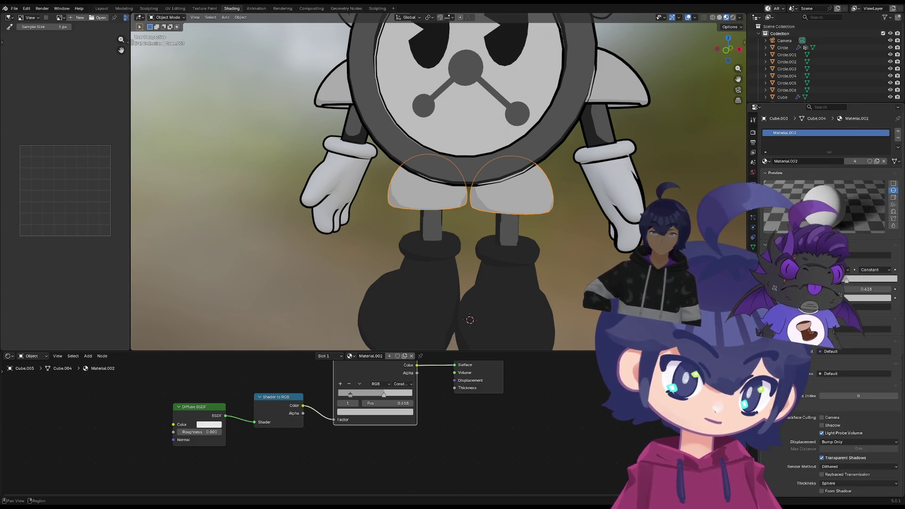
click(898, 132)
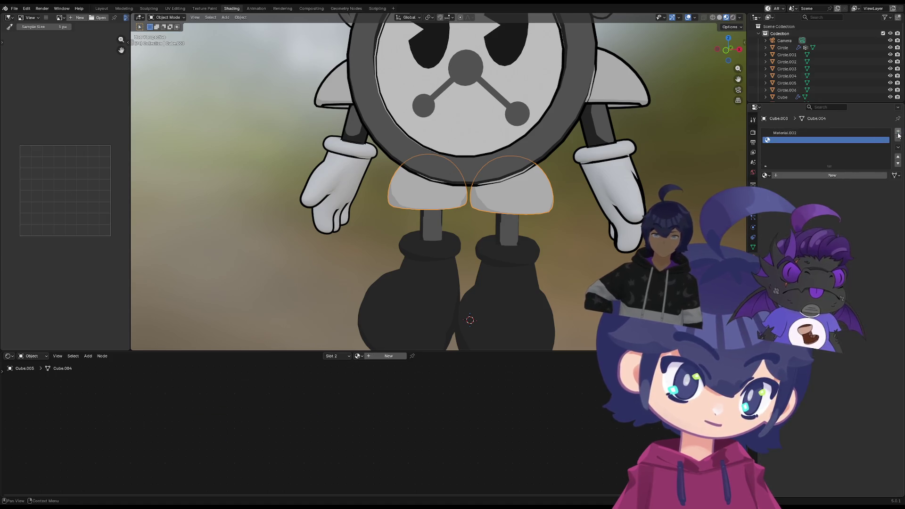
click(765, 176)
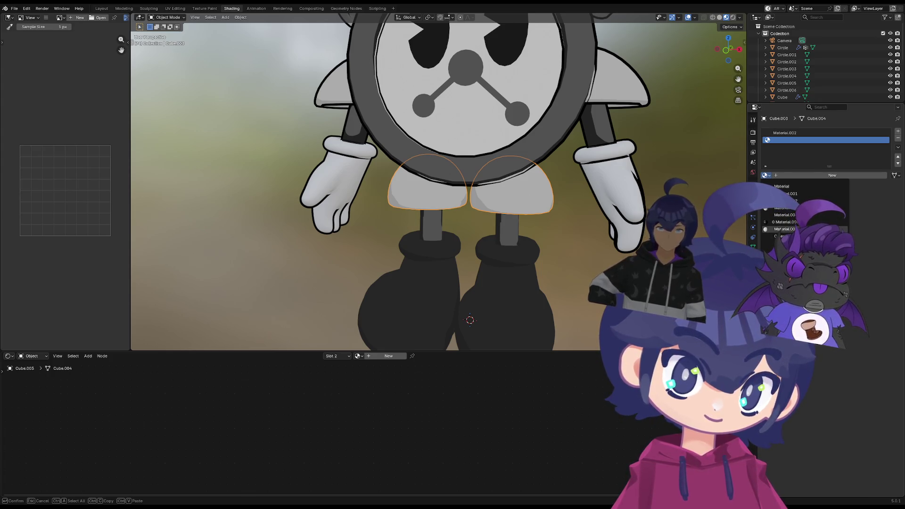
click(785, 229)
click(753, 207)
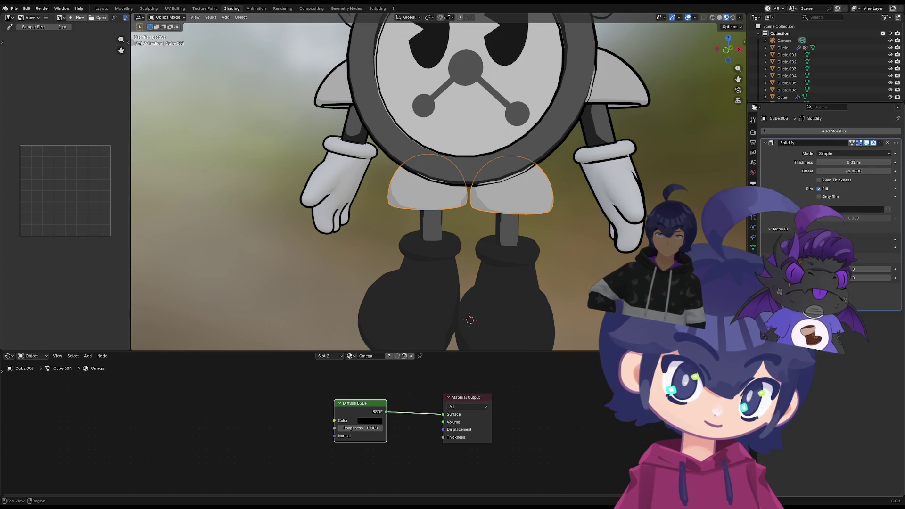
click(889, 269)
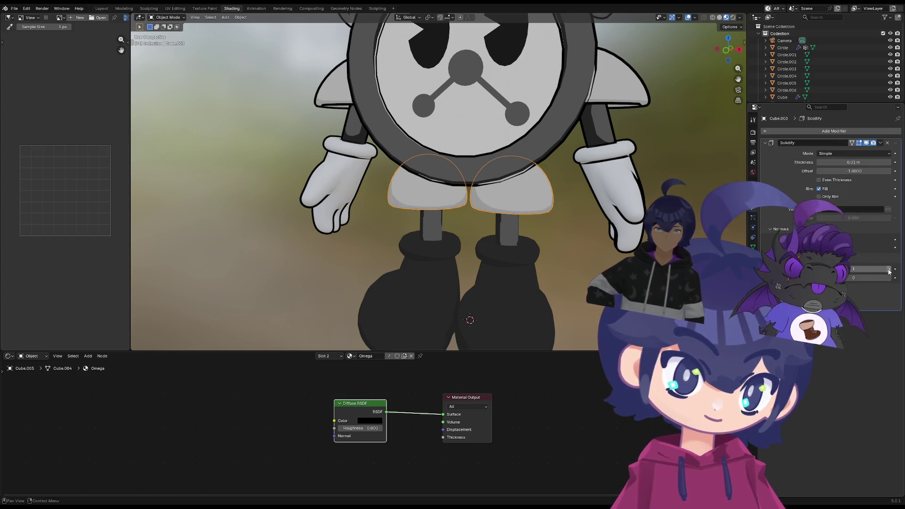
click(853, 269)
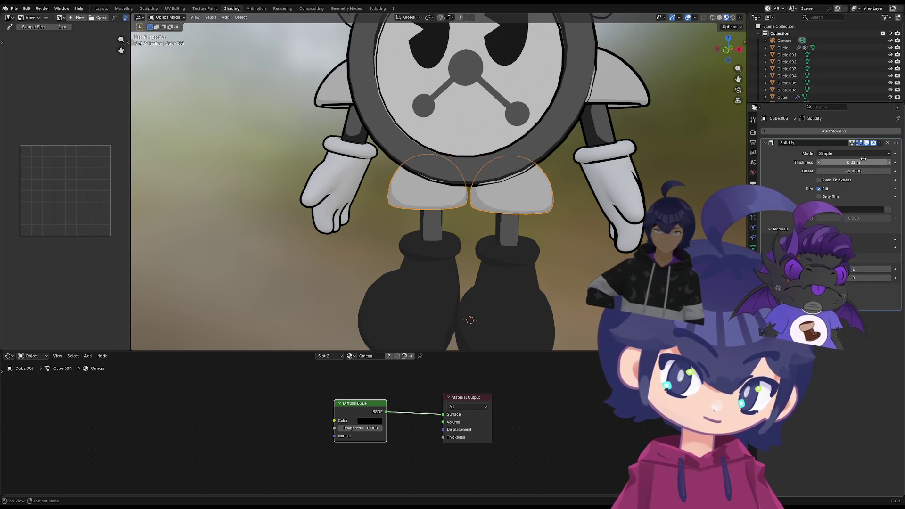
Set the shorts' shell thickness to -0.05 m and orbit to check the outline
drag(866, 162, 844, 163)
scroll(592, 231, down, 3)
mouse_move(583, 236)
middle_down()
mouse_move(591, 225)
mouse_move(576, 252)
mouse_move(563, 255)
mouse_move(547, 238)
mouse_move(505, 238)
middle_up()
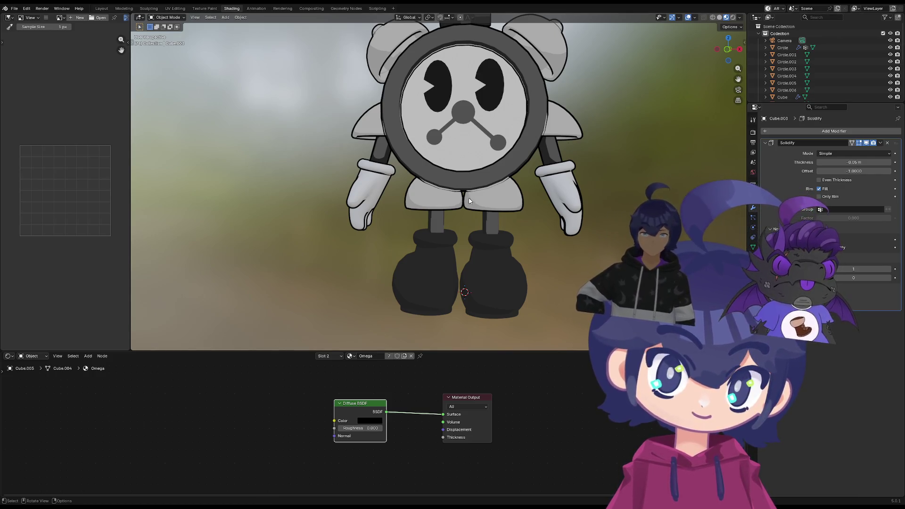
Add the black Omega material to the leg cylinders in a second material slot
scroll(428, 241, up, 2)
click(428, 240)
click(753, 257)
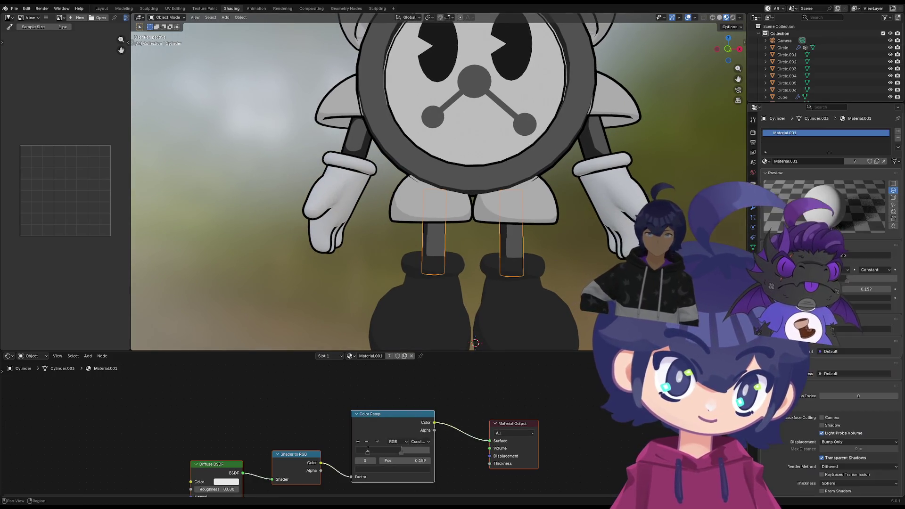
click(900, 131)
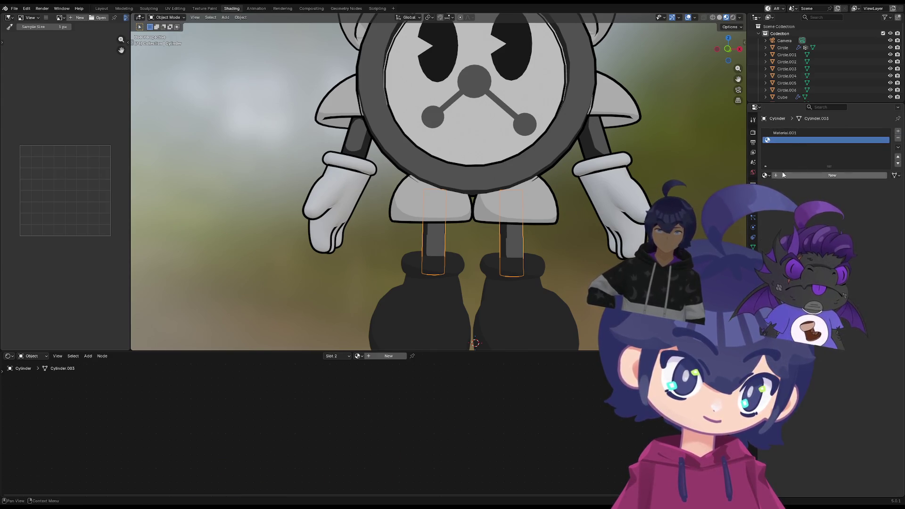
click(766, 175)
click(780, 236)
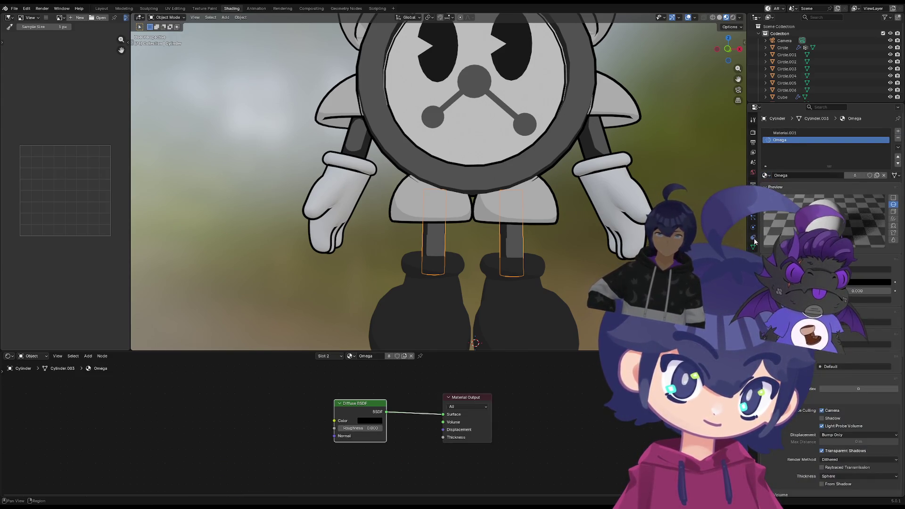
Give the legs a Solidify modifier with -0.15 m thickness and check the outline
click(753, 208)
click(785, 131)
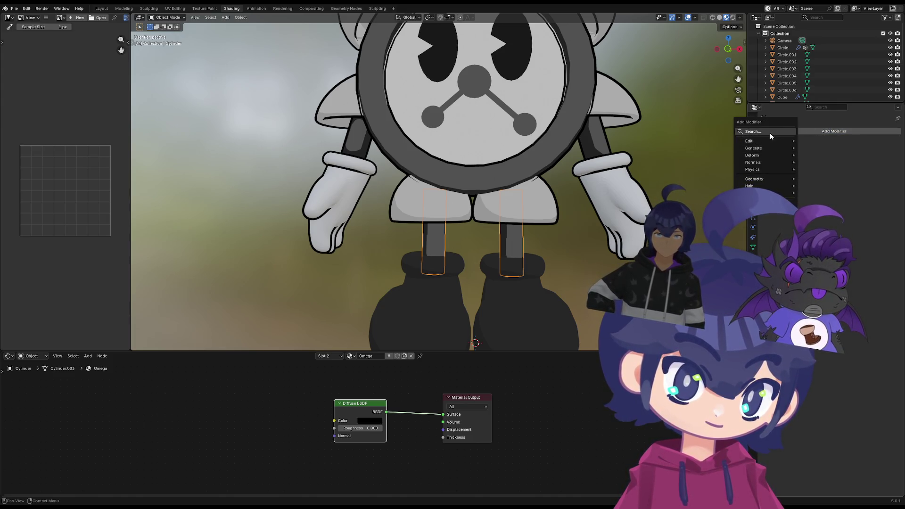
text(s)
key(Return)
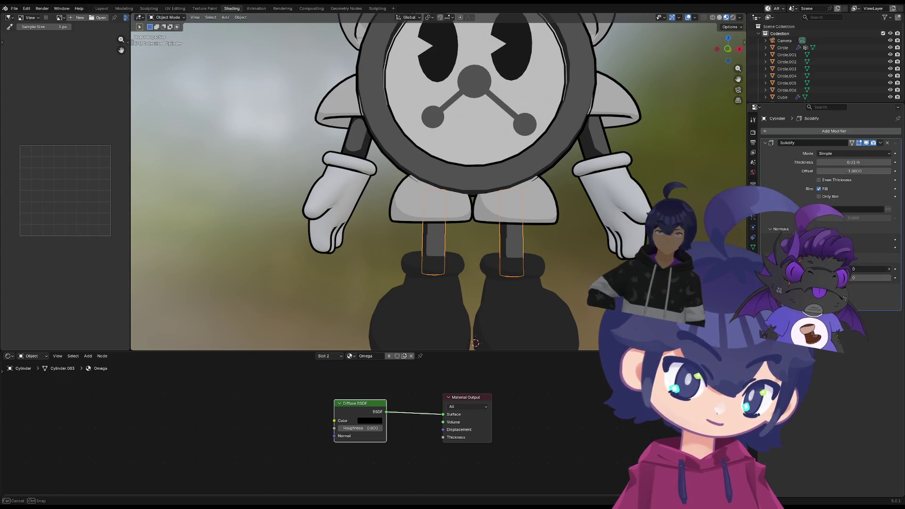
drag(854, 162, 824, 213)
mouse_move(582, 263)
middle_down()
mouse_move(563, 230)
mouse_move(608, 242)
mouse_move(546, 245)
mouse_move(566, 252)
mouse_move(554, 254)
mouse_move(524, 208)
mouse_move(500, 237)
mouse_move(473, 210)
mouse_move(556, 252)
mouse_move(519, 221)
middle_up()
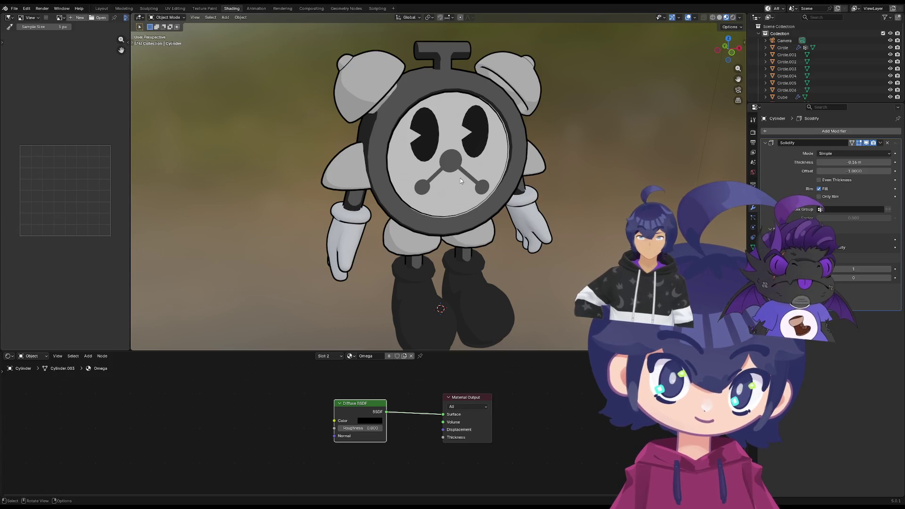
Select the left eye, then the feet, and search the Add Modifier list for 's'
scroll(417, 126, up, 4)
click(416, 126)
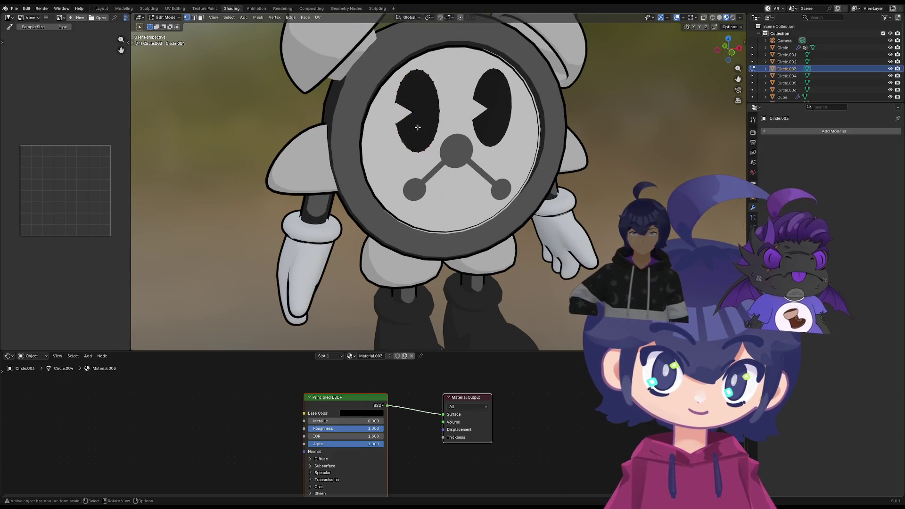
scroll(418, 126, down, 3)
scroll(414, 142, down, 4)
mouse_move(414, 142)
middle_down()
mouse_move(479, 111)
mouse_move(453, 94)
mouse_move(421, 98)
mouse_move(423, 226)
middle_up()
click(425, 229)
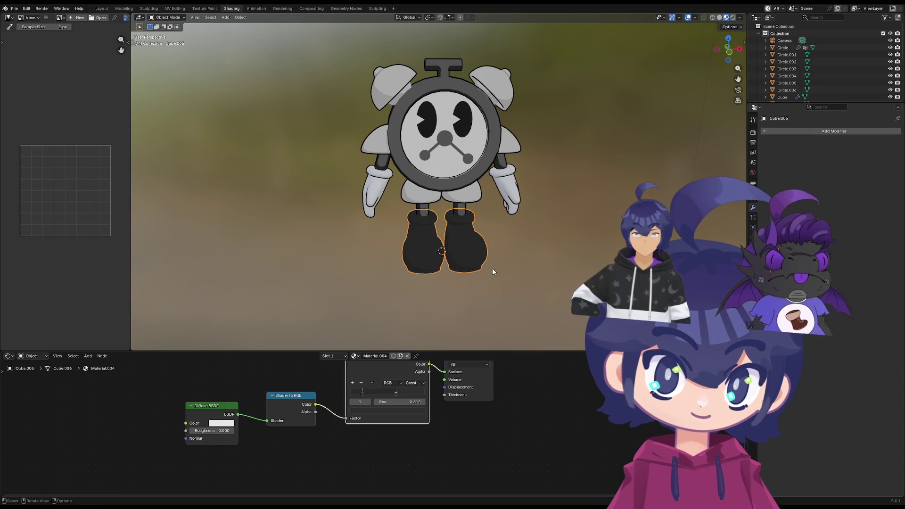
click(788, 131)
click(788, 128)
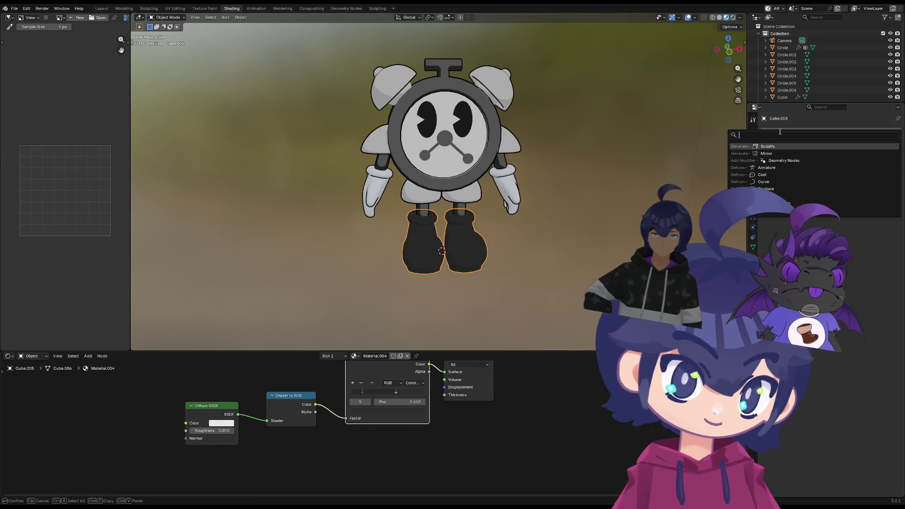
text(s)
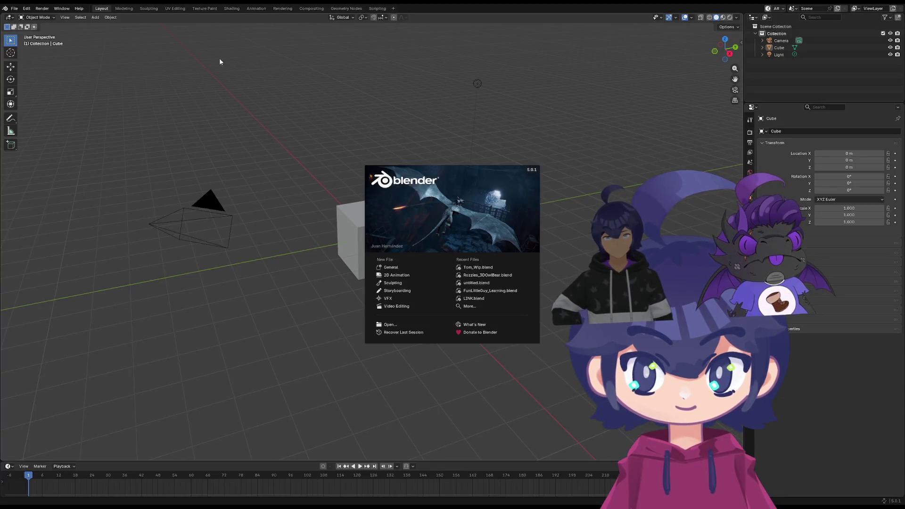
Dismiss the splash screen and try File > Recover > Last Session
click(35, 12)
click(13, 10)
mouse_move(43, 45)
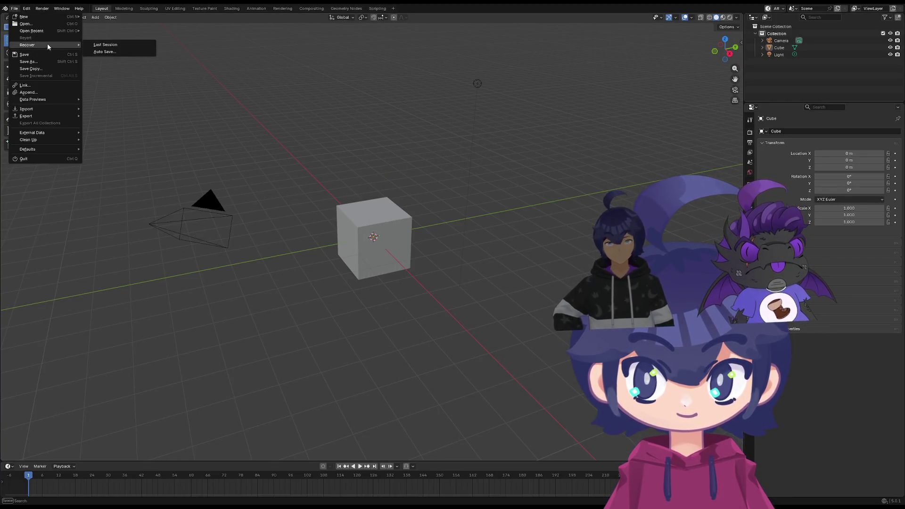
click(117, 44)
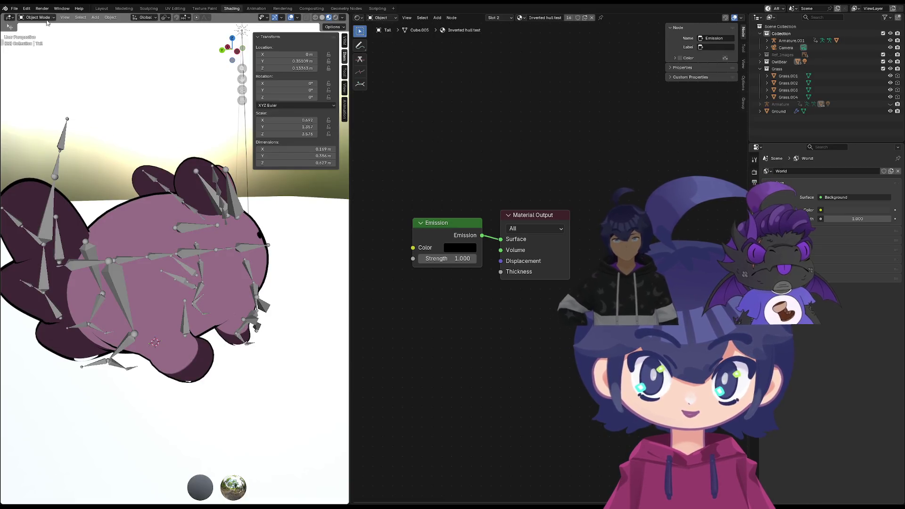
Reopen the clock-character .blend file from the recent files list
click(15, 8)
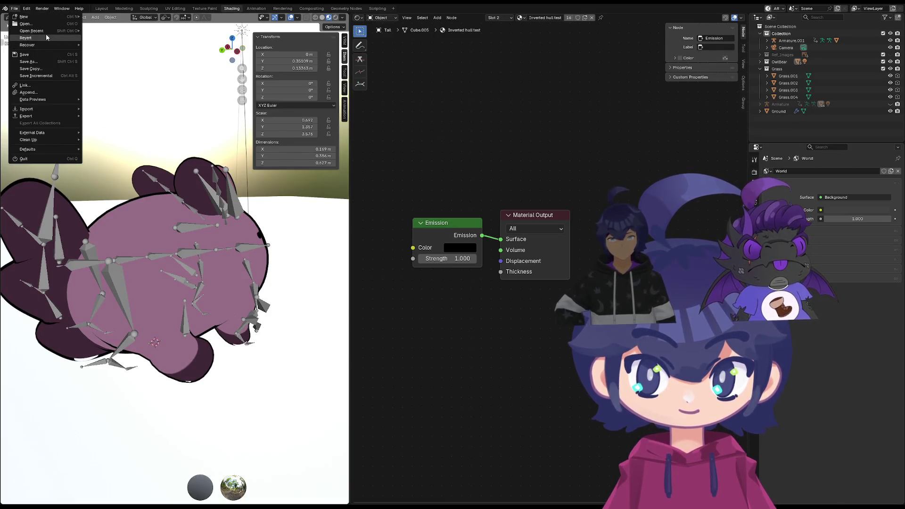
mouse_move(44, 30)
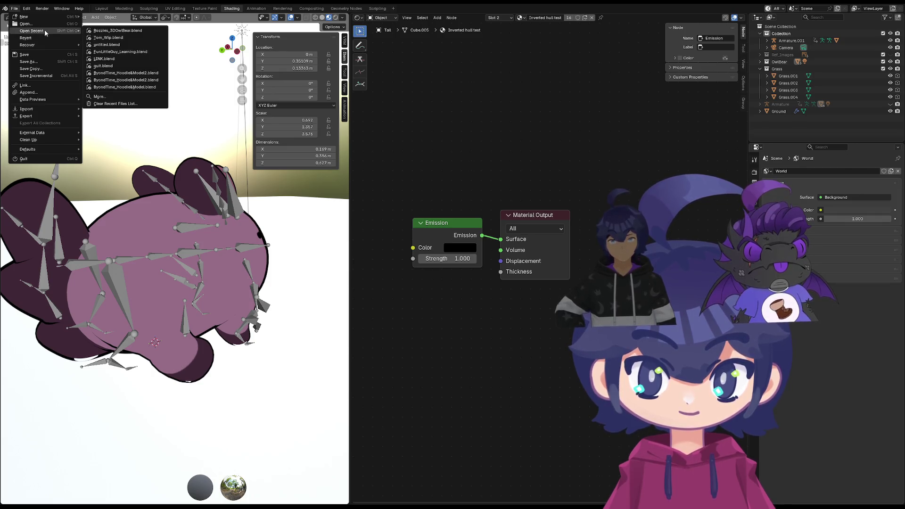
click(116, 37)
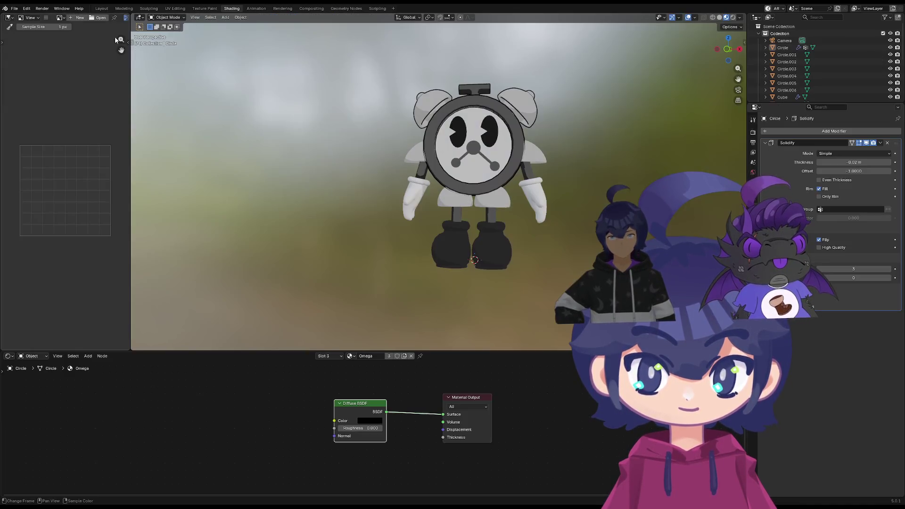
Select the shorts and view their material slots
scroll(479, 215, up, 3)
mouse_move(480, 215)
middle_down()
mouse_move(530, 230)
mouse_move(533, 208)
mouse_move(512, 246)
mouse_move(477, 210)
mouse_move(483, 177)
mouse_move(429, 221)
mouse_move(437, 148)
middle_up()
click(484, 179)
scroll(429, 220, up, 5)
click(335, 212)
click(348, 174)
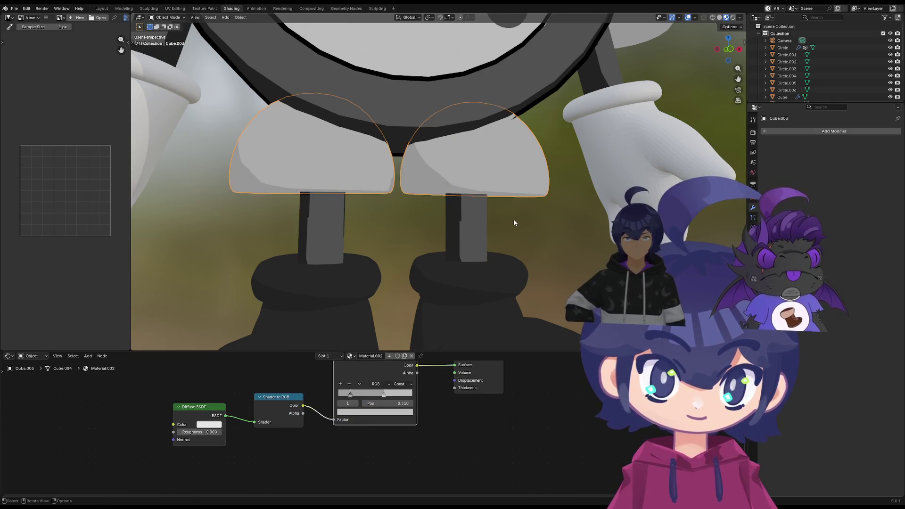
scroll(504, 235, down, 6)
middle_drag(504, 233, 493, 233)
scroll(414, 214, up, 3)
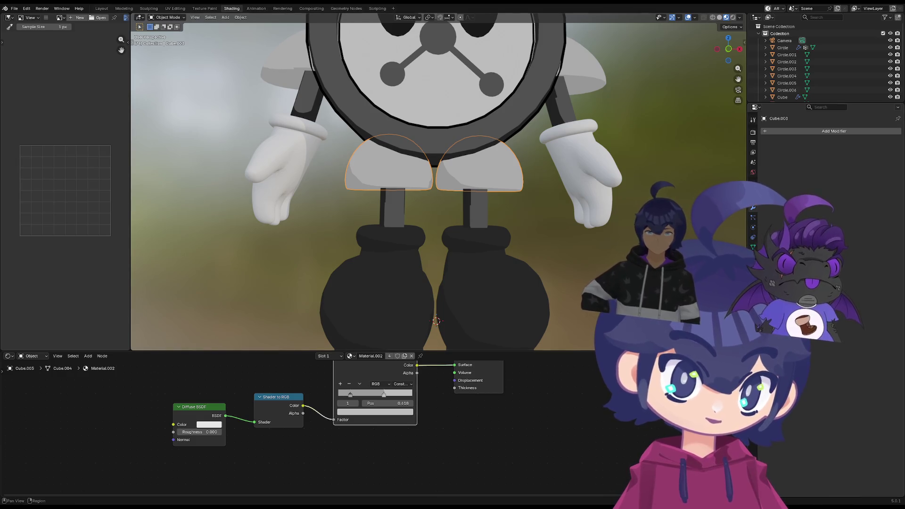
click(753, 257)
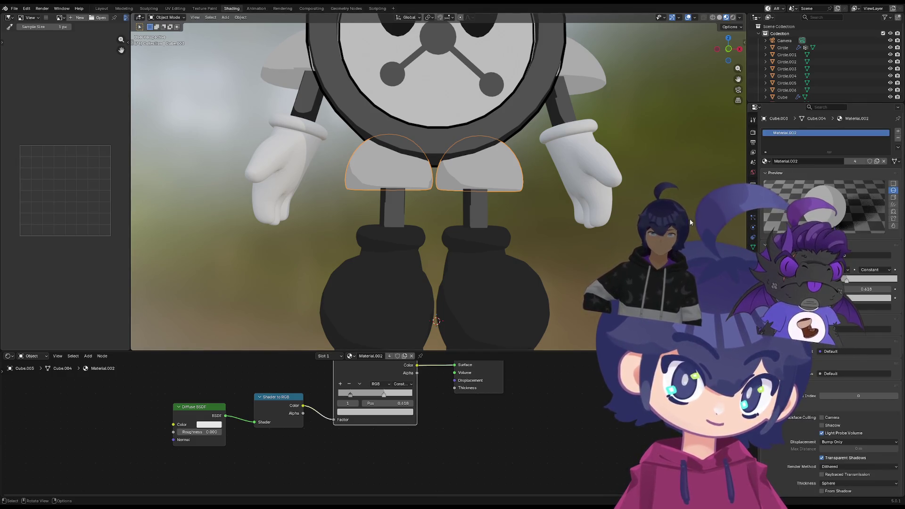
Add the boots, gloves and shoulder pieces to the selection
scroll(456, 205, down, 3)
shift+click(467, 224)
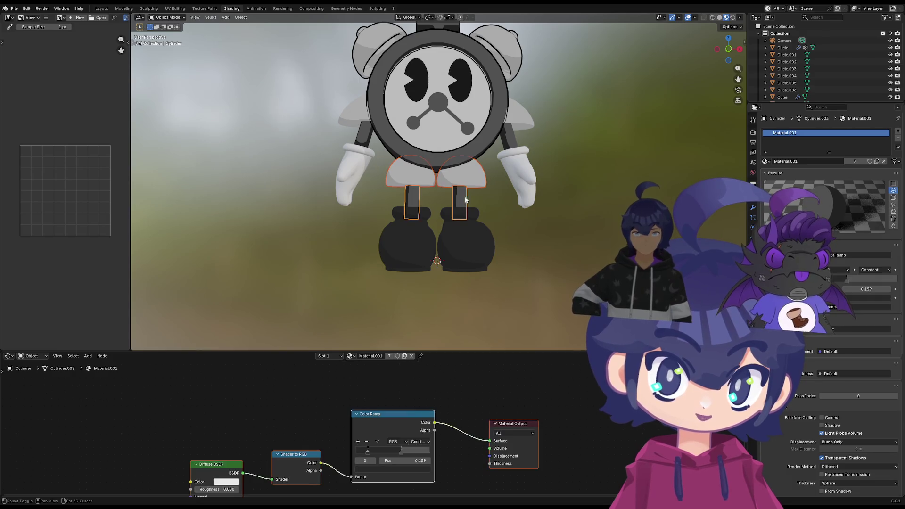
shift+click(510, 164)
shift+click(515, 126)
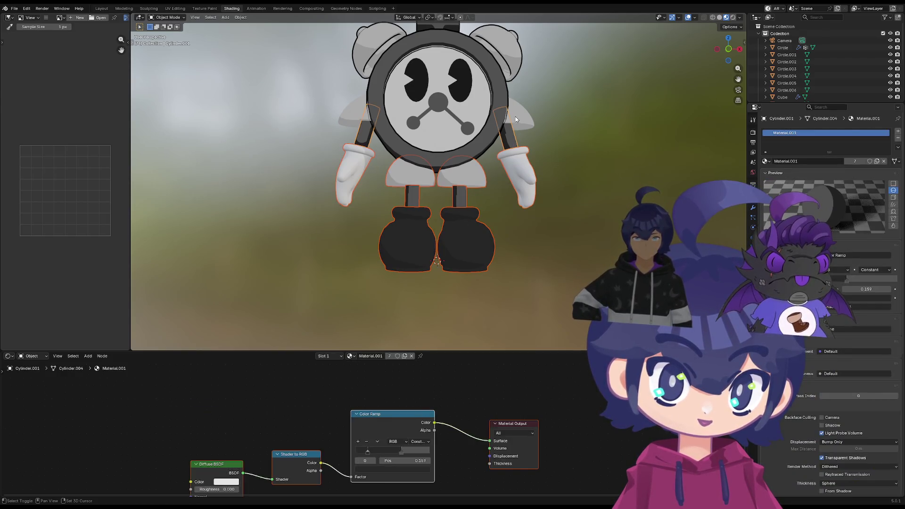
Add a Solidify modifier to Cube.004, expand its Normals and Materials subpanels, and view Material.002
click(753, 207)
click(779, 131)
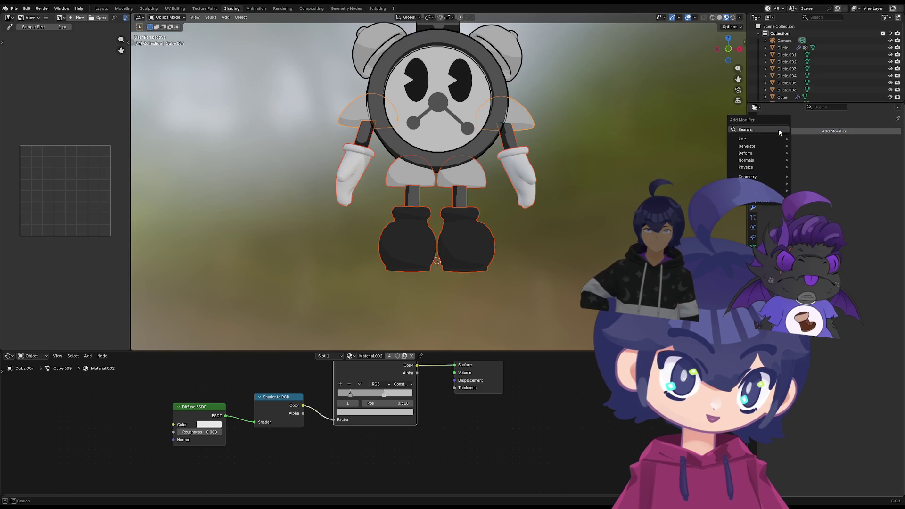
text(s)
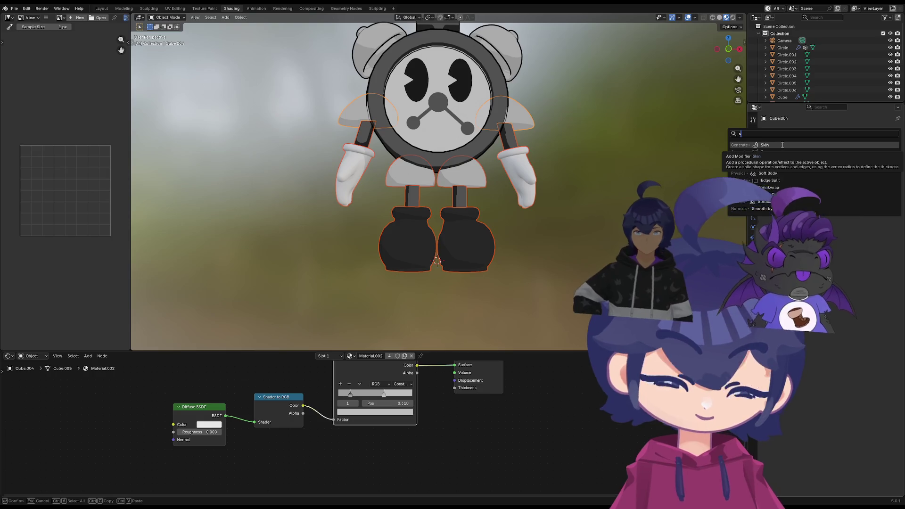
text(o)
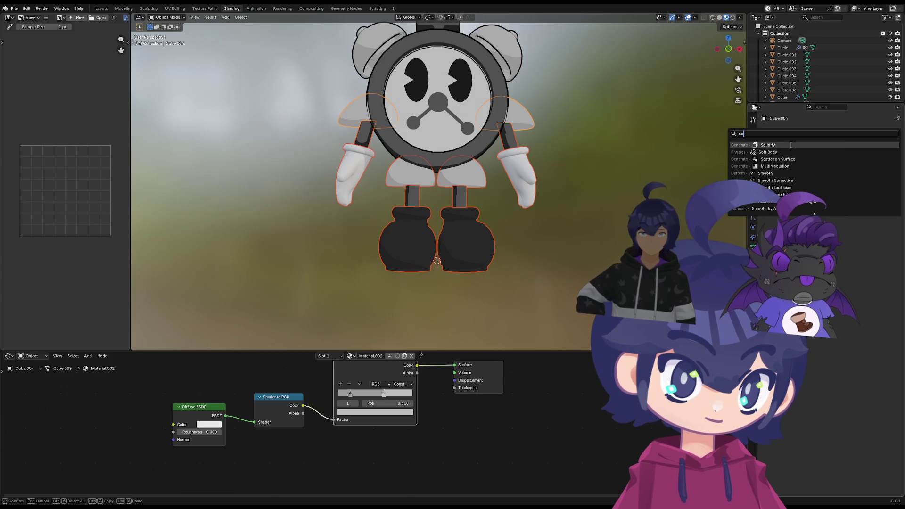
click(791, 145)
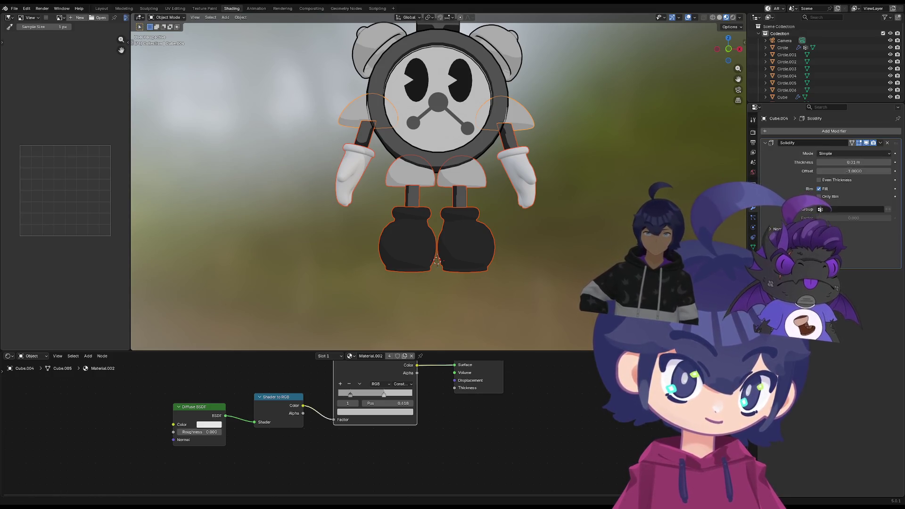
click(770, 229)
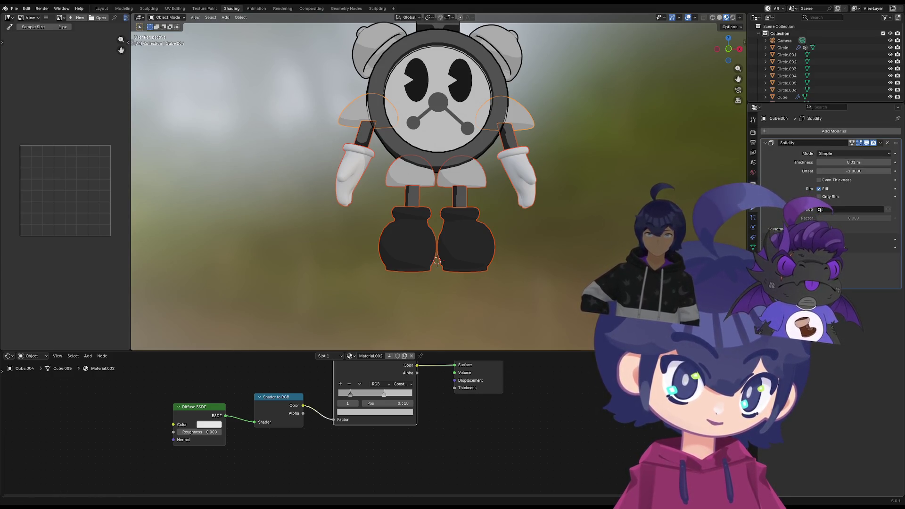
click(778, 259)
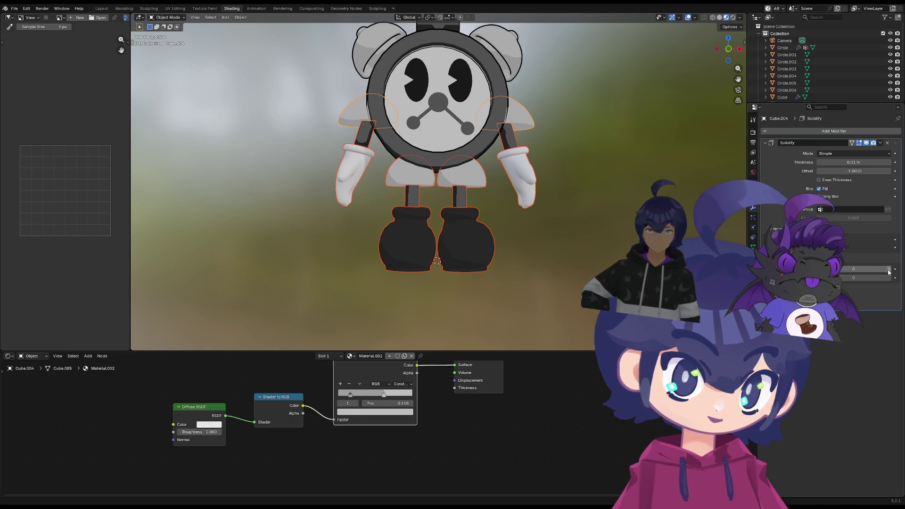
click(753, 257)
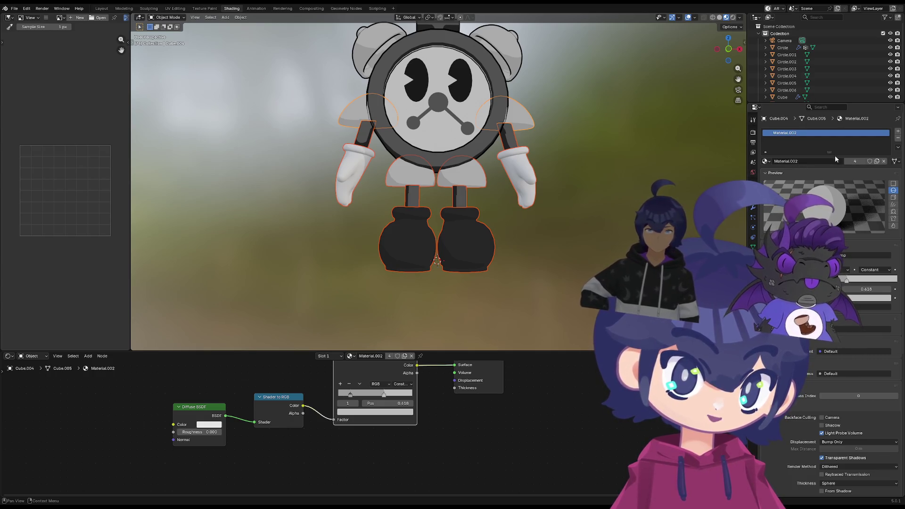
Put Omega in Cube.004's second material slot and make its Solidify thickness negative
click(898, 131)
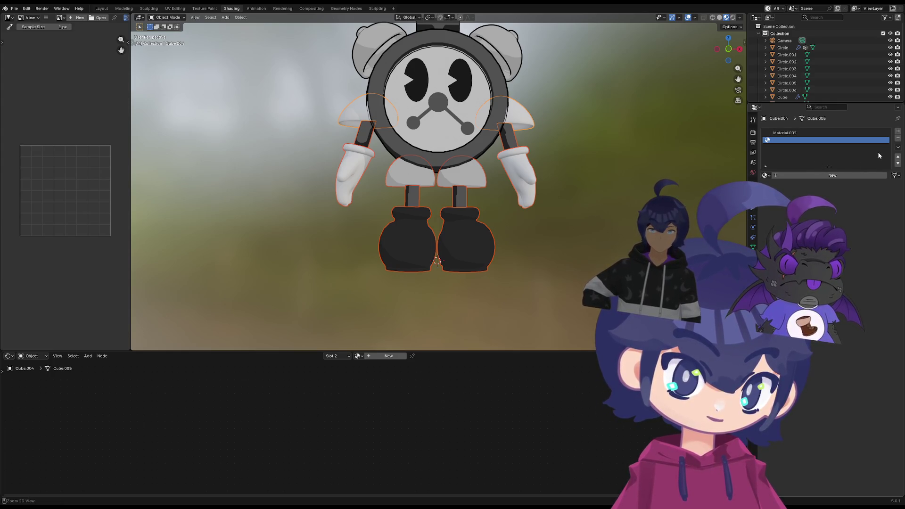
key(ctrl+z)
key(ctrl+shift+z)
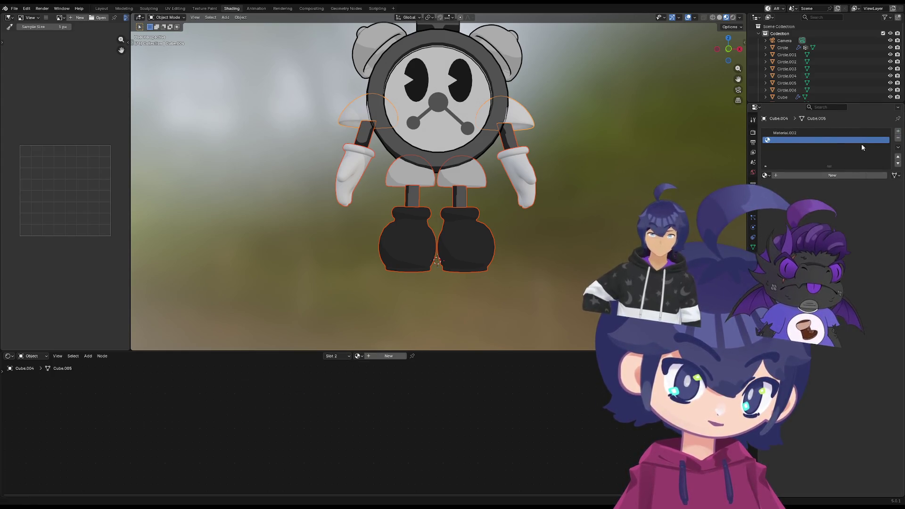
click(766, 175)
click(782, 222)
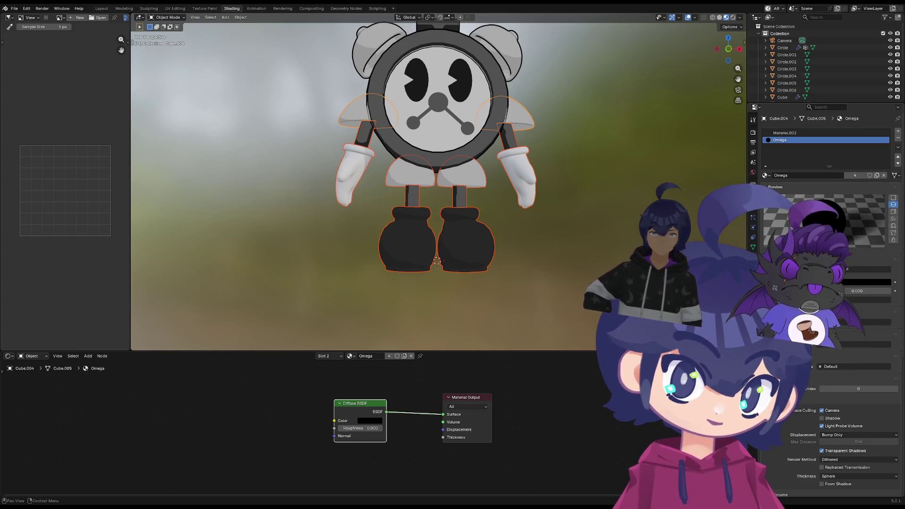
click(753, 208)
click(854, 163)
mouse_move(853, 163)
mouse_down()
mouse_move(835, 162)
mouse_move(844, 162)
mouse_up()
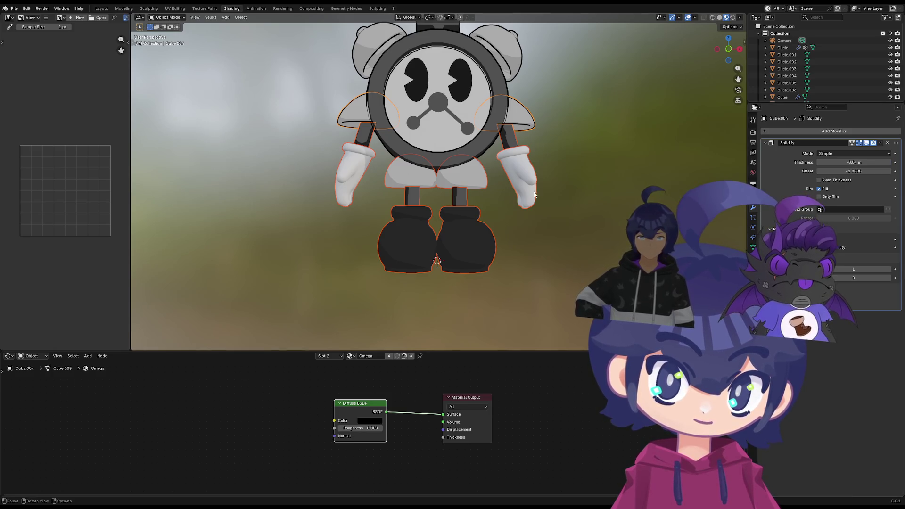
Select the arm, shorts and Cube.006, trial Omega on Cube.006 and undo it
click(367, 140)
shift+click(428, 177)
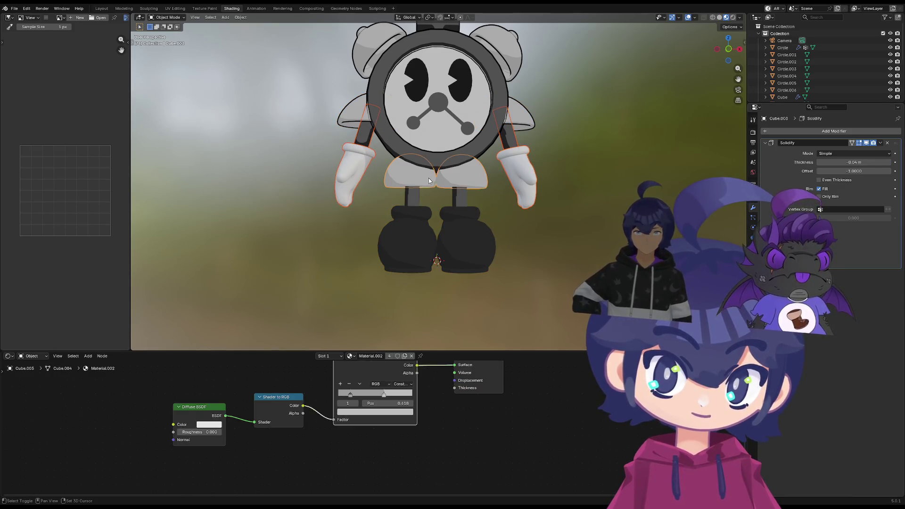
shift+click(409, 236)
shift+click(456, 229)
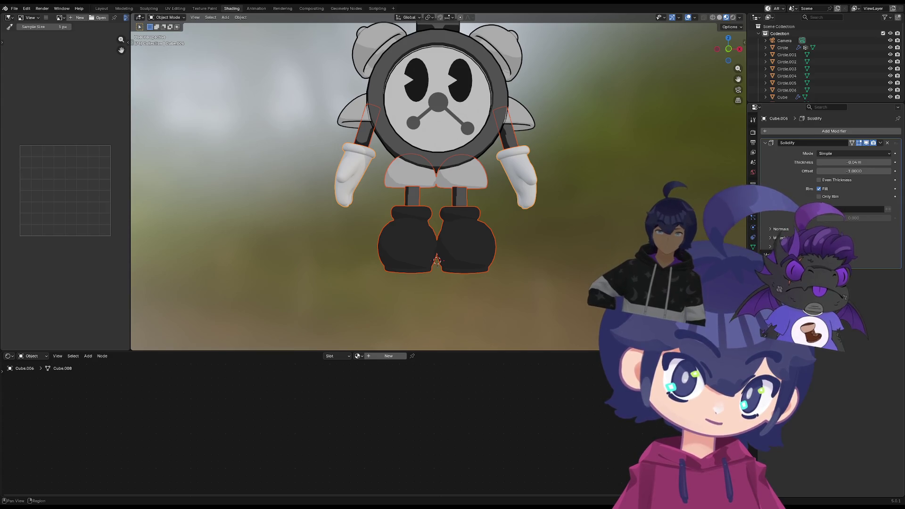
click(753, 257)
click(765, 161)
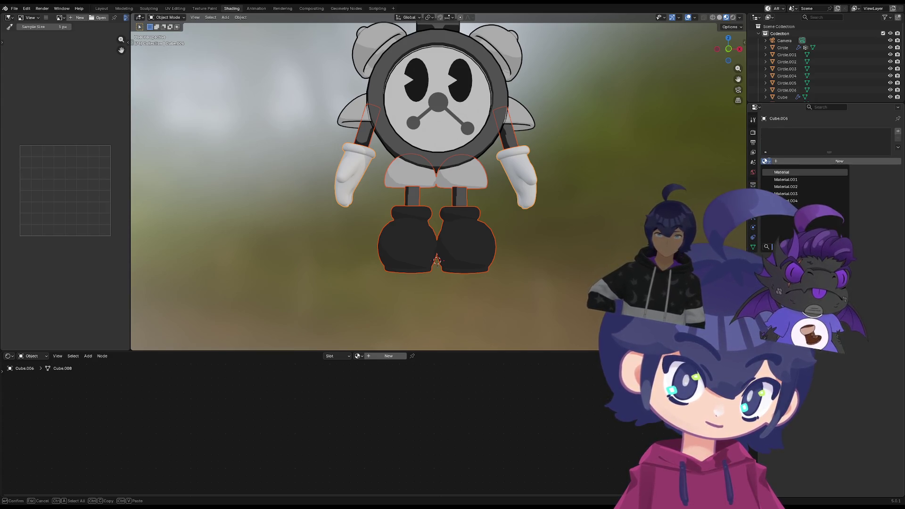
click(781, 208)
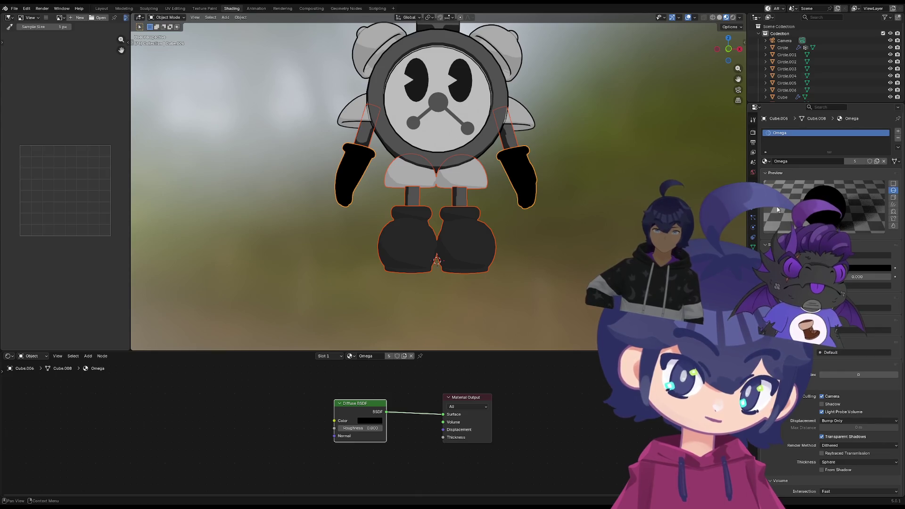
key(ctrl+z)
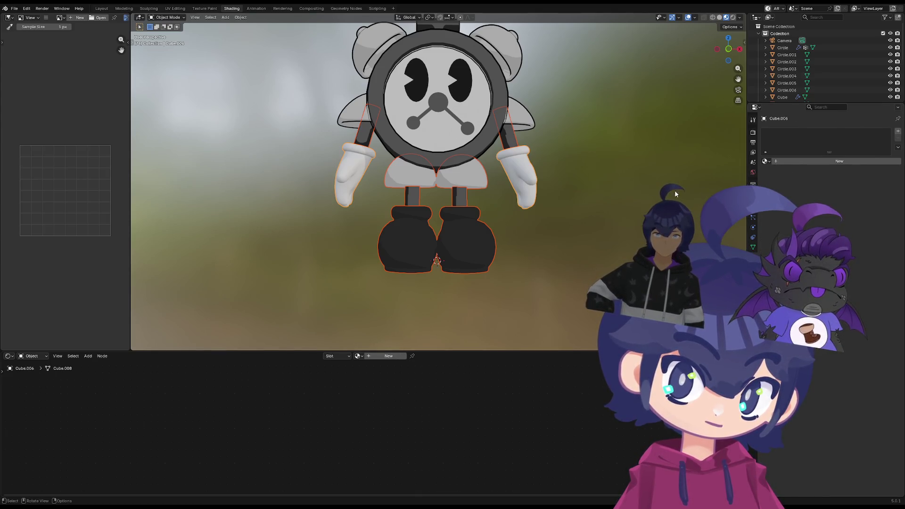
click(504, 165)
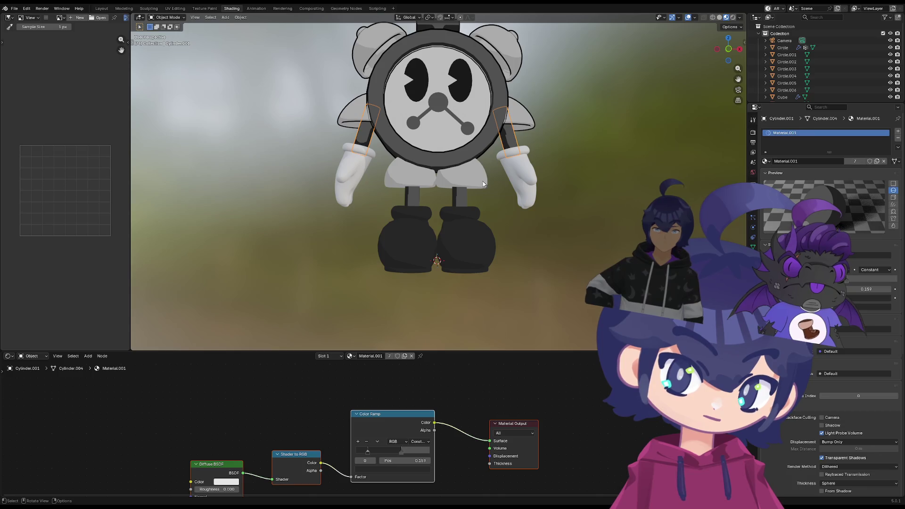
Add Omega to the shorts as a second material slot instead of replacing their material
shift+click(466, 224)
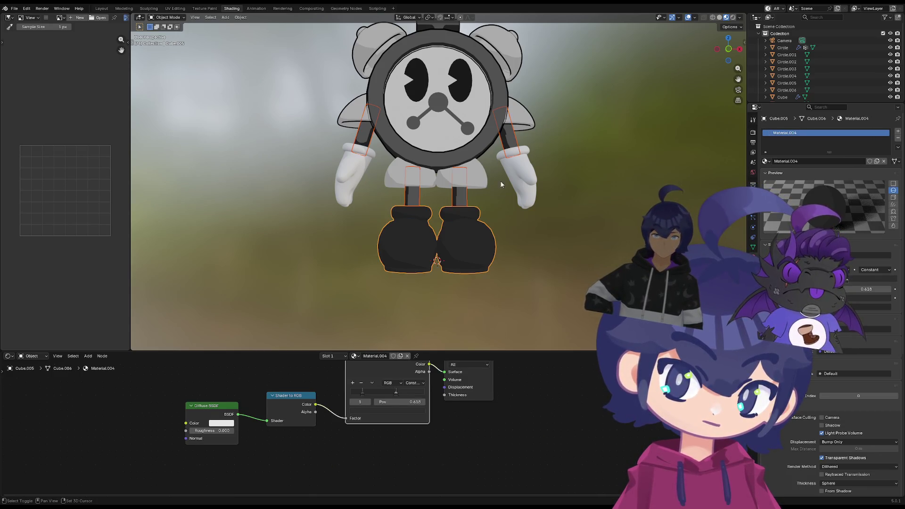
shift+click(490, 183)
click(766, 162)
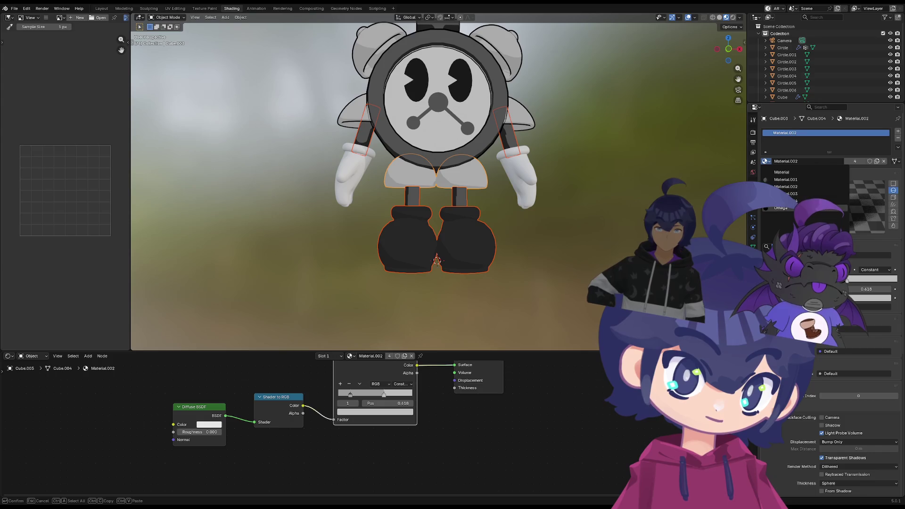
click(781, 208)
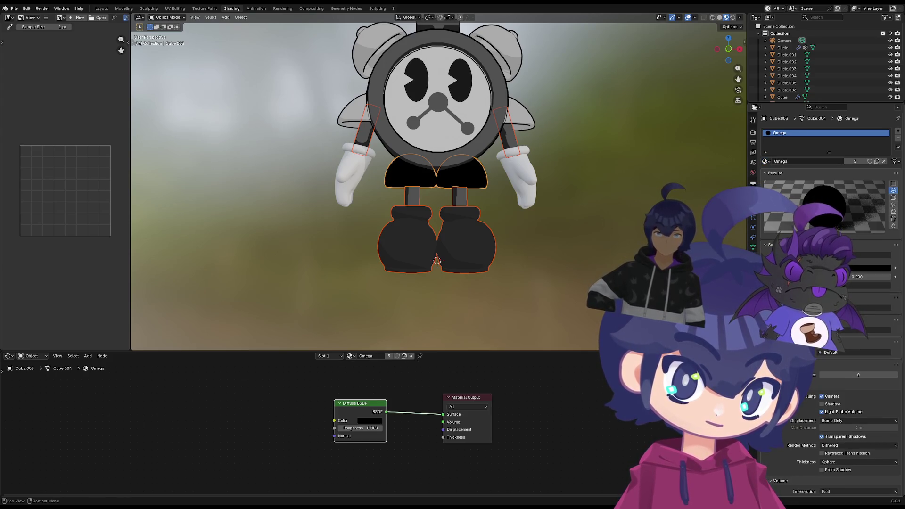
key(ctrl+z)
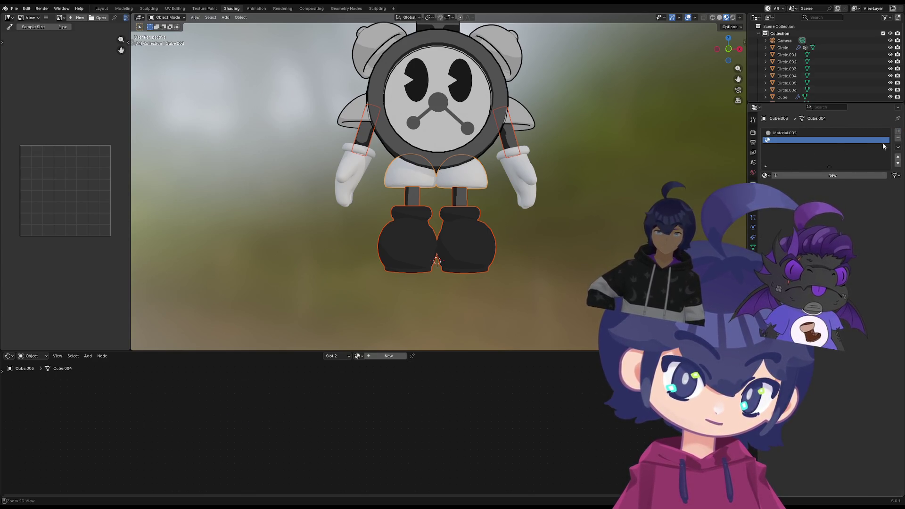
click(899, 132)
click(767, 175)
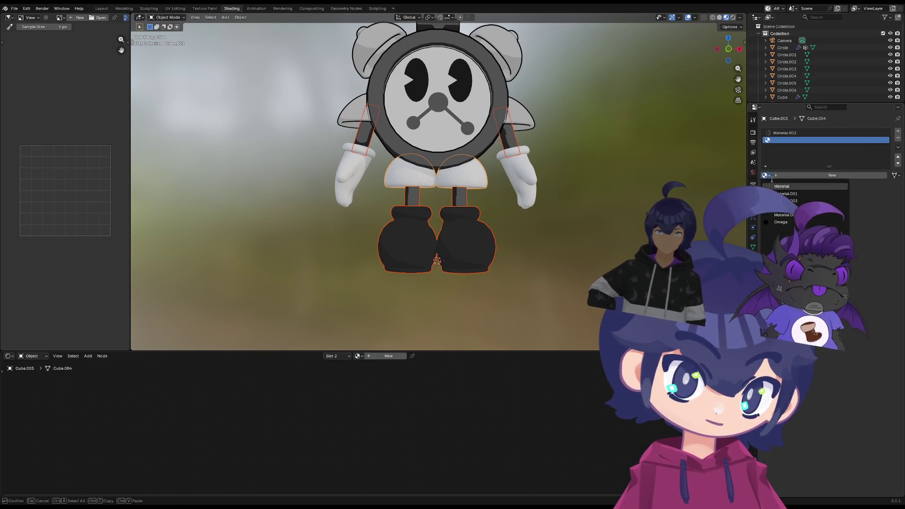
click(778, 225)
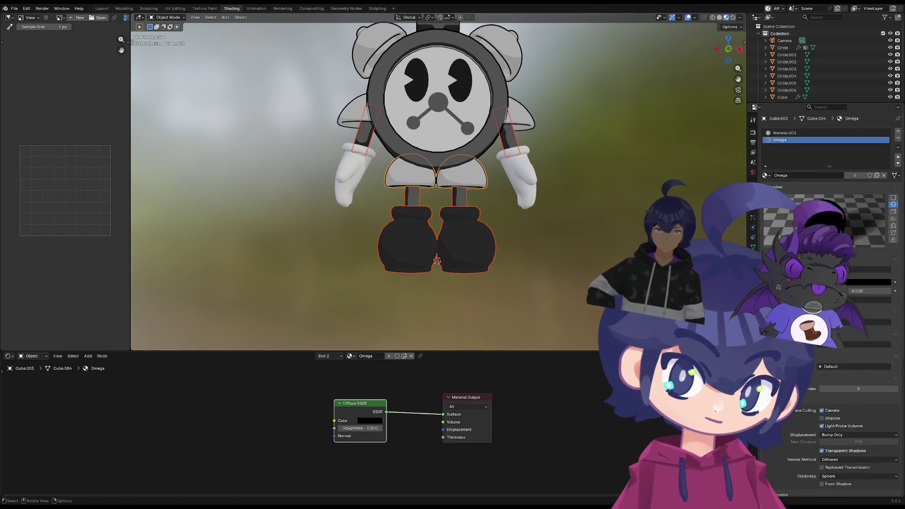
Give the arm Cylinder.001 Omega in a second slot and a negative Solidify thickness
scroll(575, 170, up, 1)
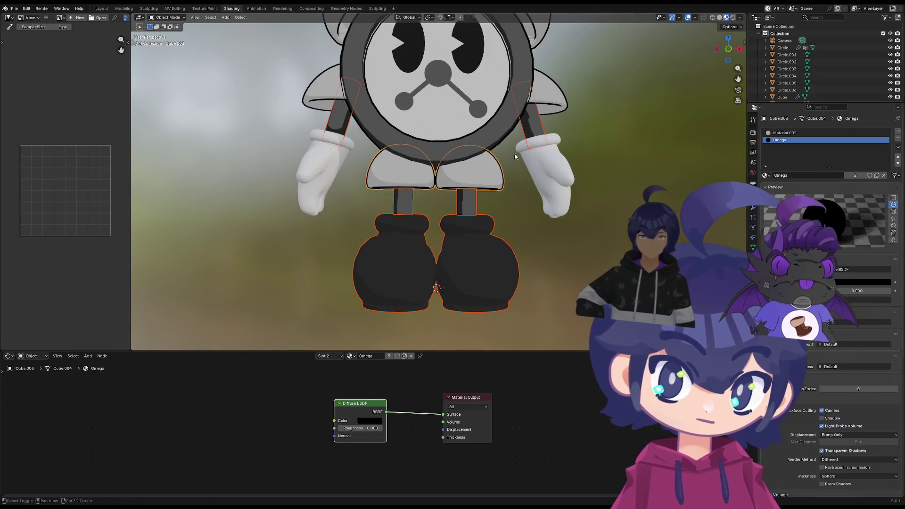
scroll(536, 146, up, 1)
click(536, 146)
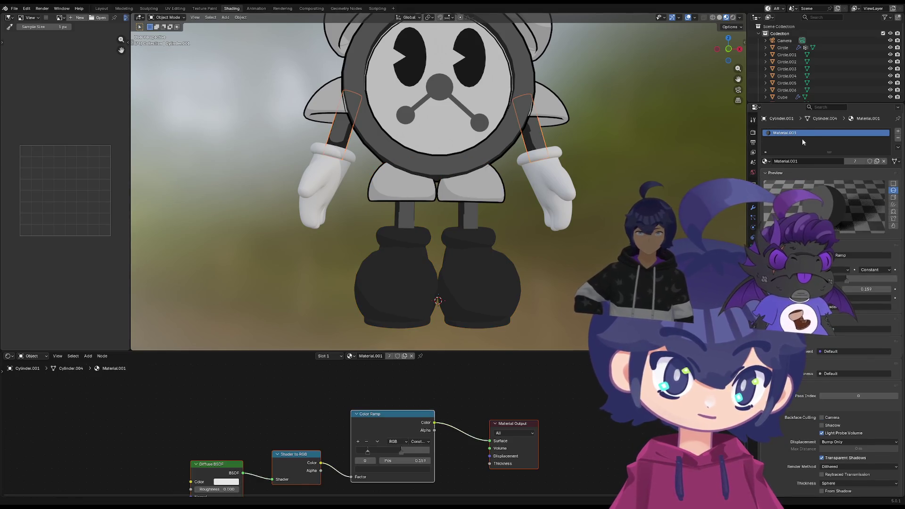
click(898, 131)
click(766, 175)
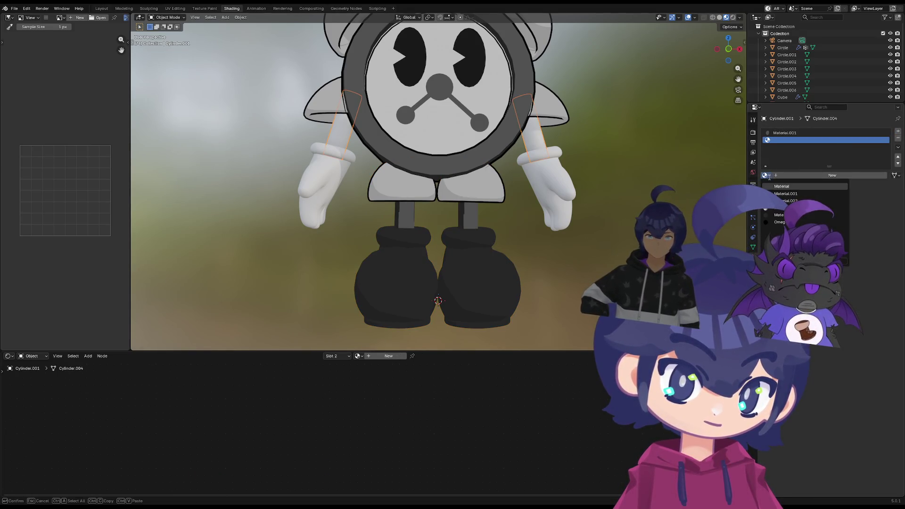
click(780, 222)
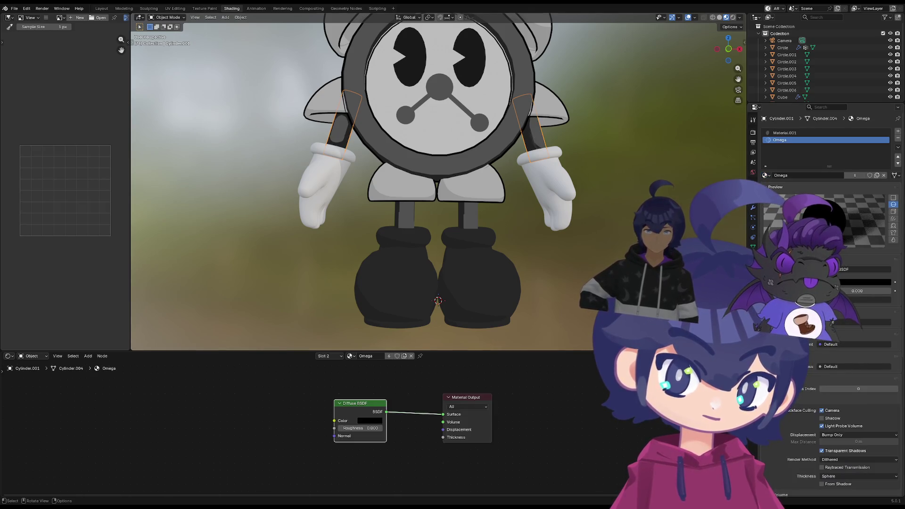
click(752, 208)
drag(851, 162, 842, 162)
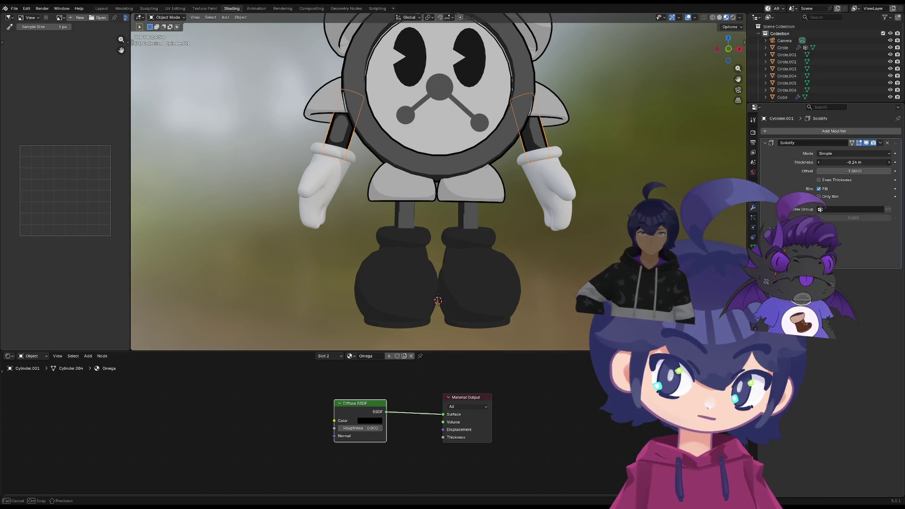
Give the leg cylinder Omega in a second slot and thicken its Solidify outline
mouse_move(499, 215)
middle_down()
mouse_move(523, 228)
mouse_move(570, 221)
mouse_move(494, 238)
mouse_move(524, 240)
mouse_move(508, 246)
mouse_move(550, 259)
mouse_move(535, 242)
mouse_move(552, 202)
mouse_move(511, 233)
mouse_move(460, 233)
middle_up()
click(444, 226)
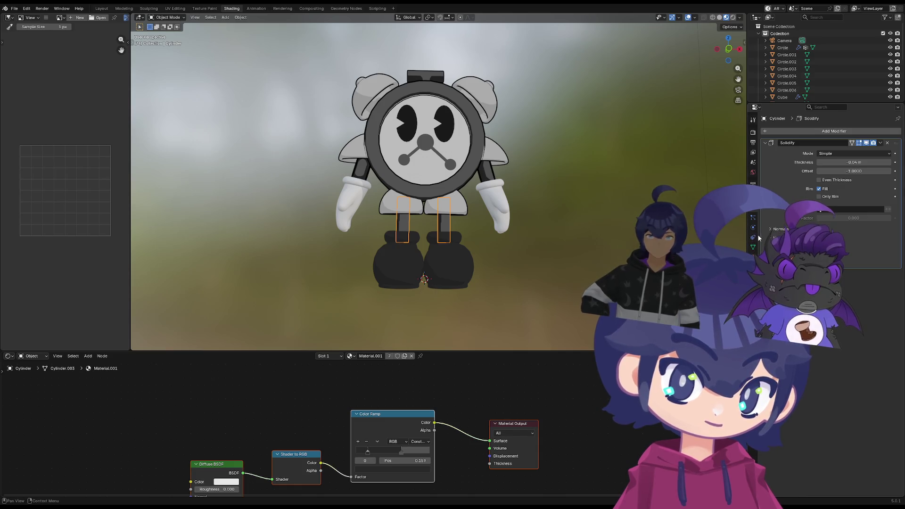
scroll(637, 234, up, 2)
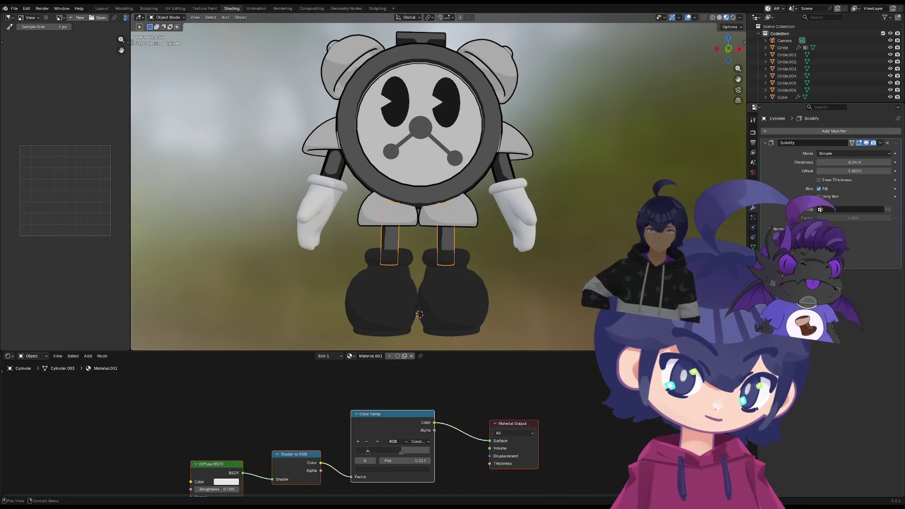
click(753, 257)
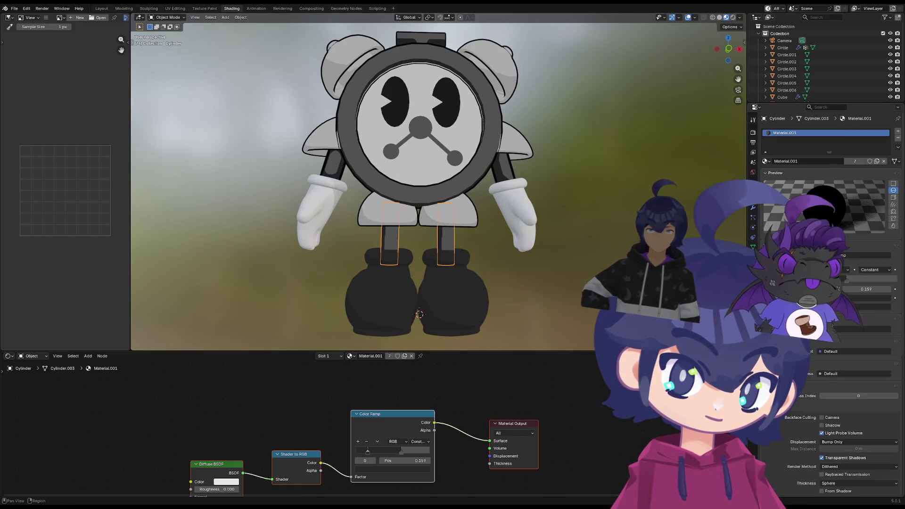
click(899, 131)
click(767, 175)
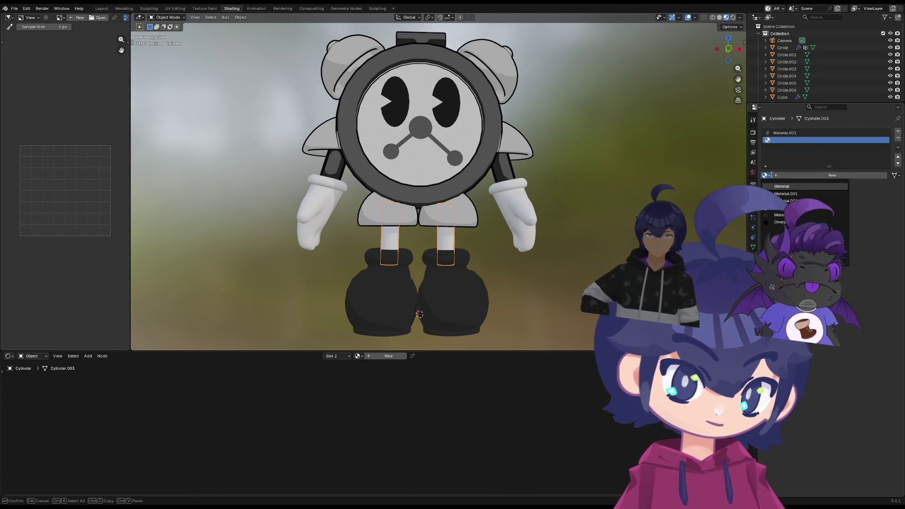
click(782, 222)
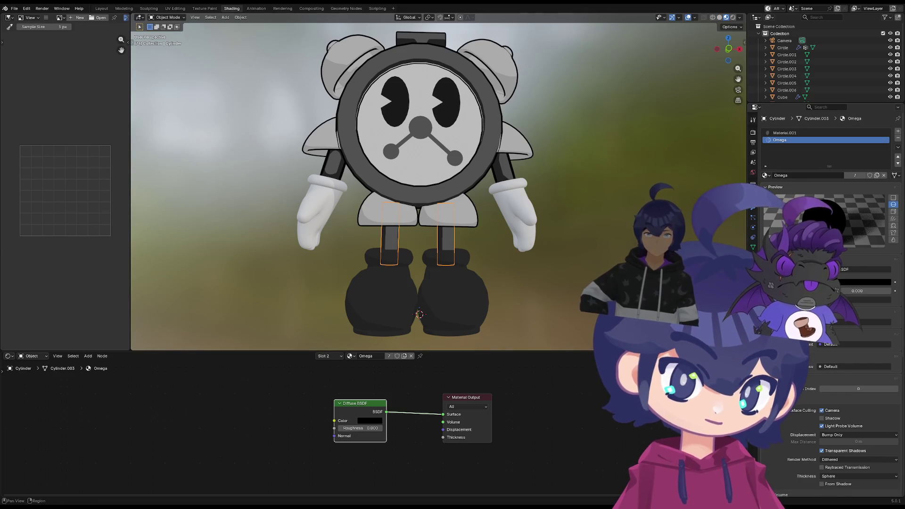
click(753, 211)
drag(861, 162, 802, 163)
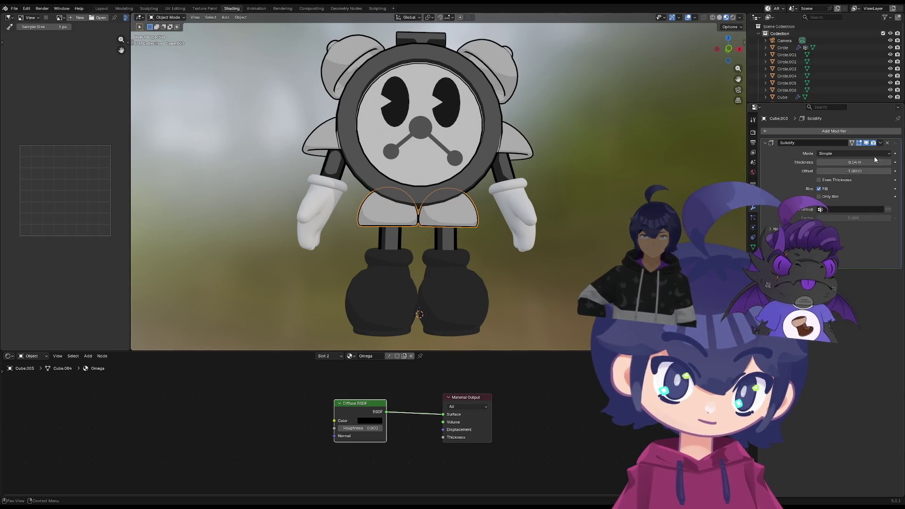
Test several leg Solidify thickness values, keeping a thin black rim, then select the gloves
drag(875, 161, 852, 162)
key(ctrl+z)
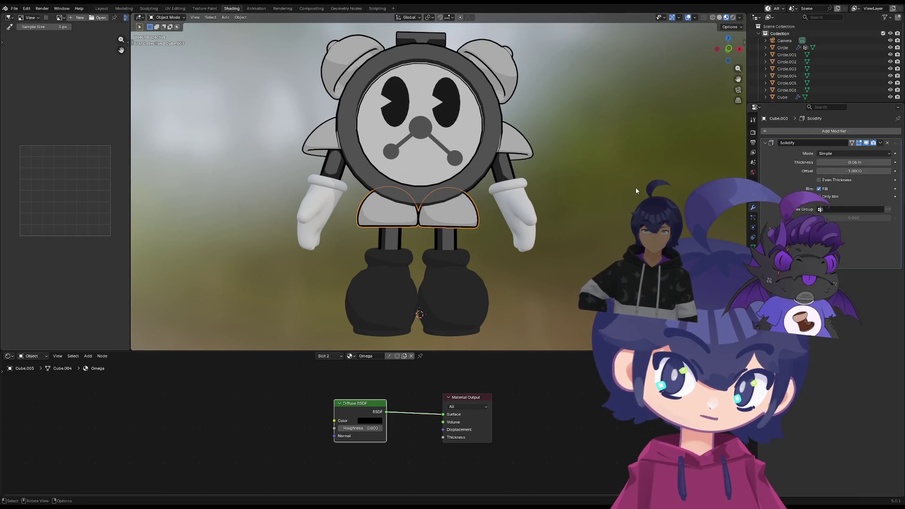
mouse_move(421, 221)
middle_down()
mouse_move(436, 233)
mouse_move(430, 231)
middle_up()
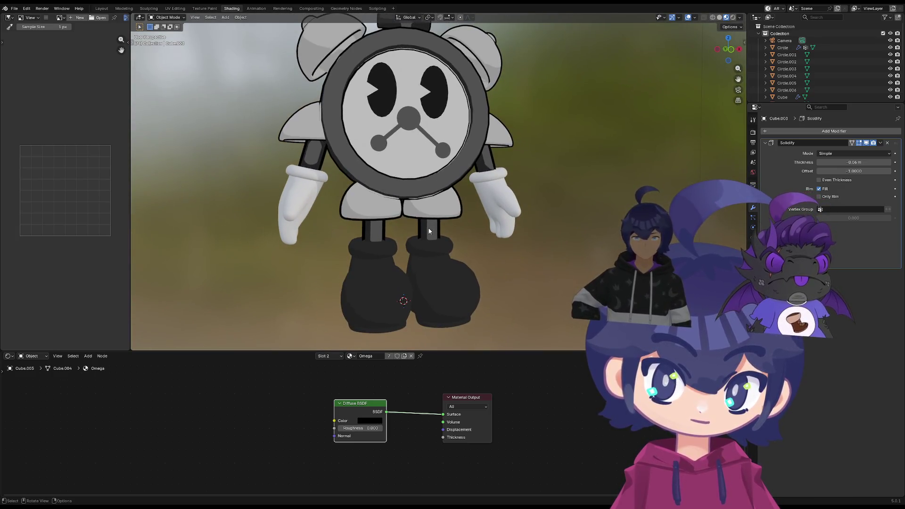
drag(854, 162, 854, 162)
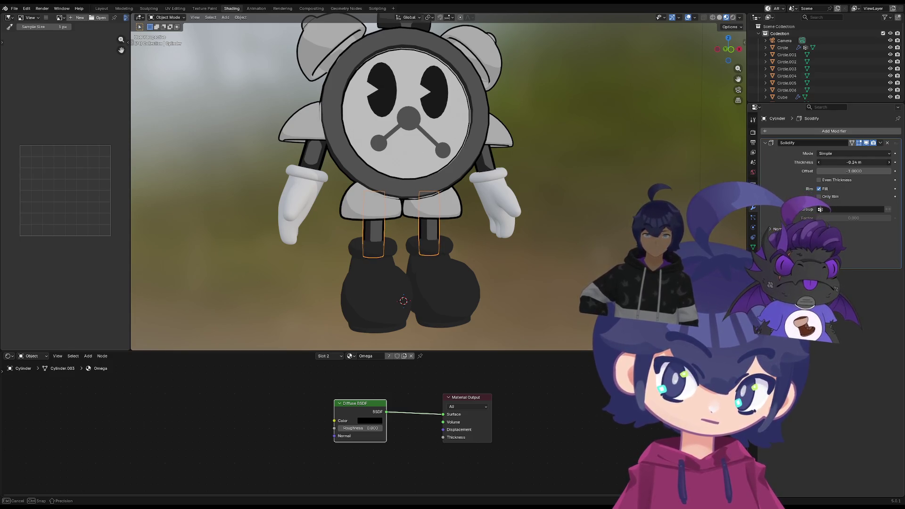
drag(848, 162, 859, 162)
click(507, 215)
mouse_move(502, 236)
middle_down()
mouse_move(493, 229)
mouse_move(506, 224)
middle_up()
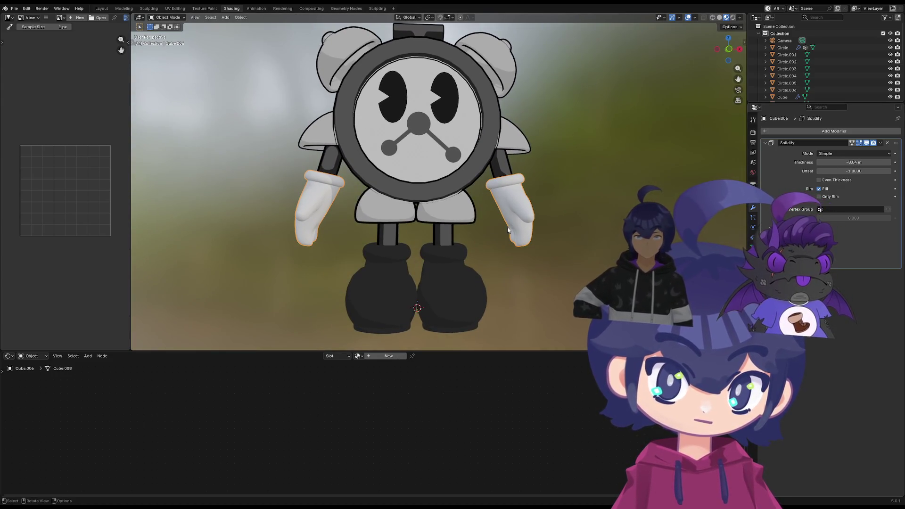
Give the shoes Omega in a second material slot and adjust their outline thickness
click(448, 273)
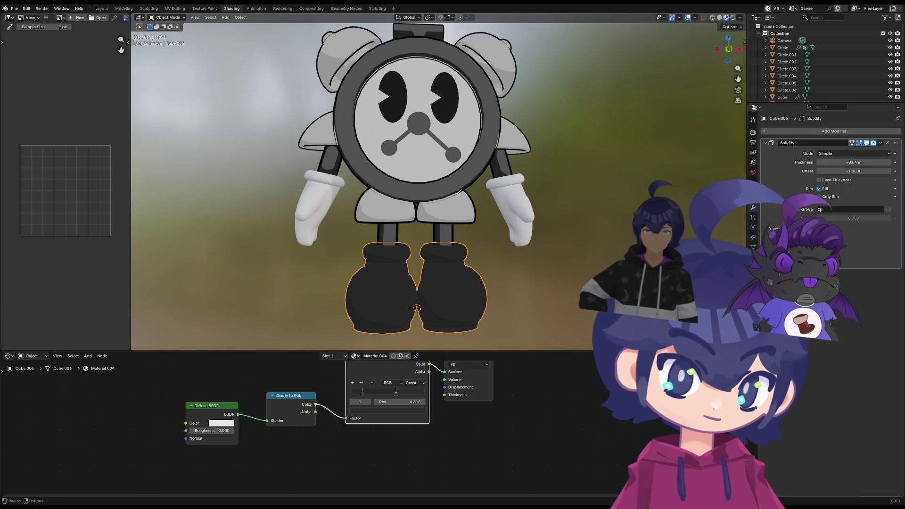
click(753, 257)
click(898, 131)
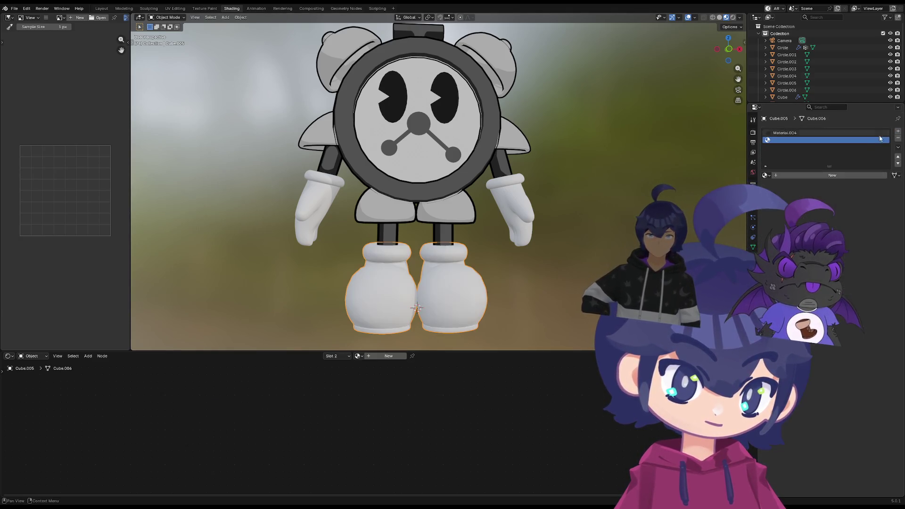
click(769, 176)
click(772, 215)
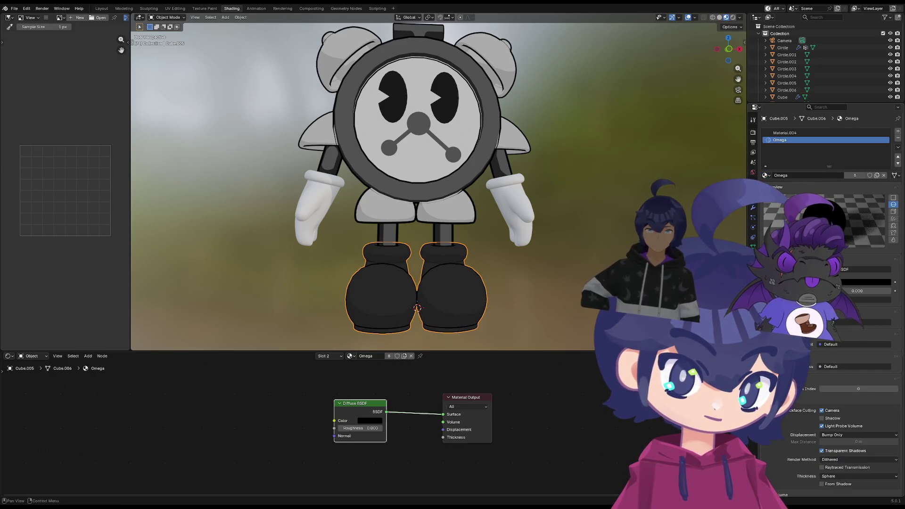
click(753, 207)
mouse_move(853, 162)
mouse_down()
mouse_move(844, 162)
mouse_move(854, 162)
mouse_up()
mouse_move(600, 247)
middle_down()
mouse_move(511, 264)
mouse_move(524, 258)
mouse_move(531, 269)
mouse_move(443, 241)
mouse_move(461, 226)
mouse_move(424, 222)
middle_up()
Assign Omega to the gloves, then add an empty slot and move Omega to second place
click(341, 212)
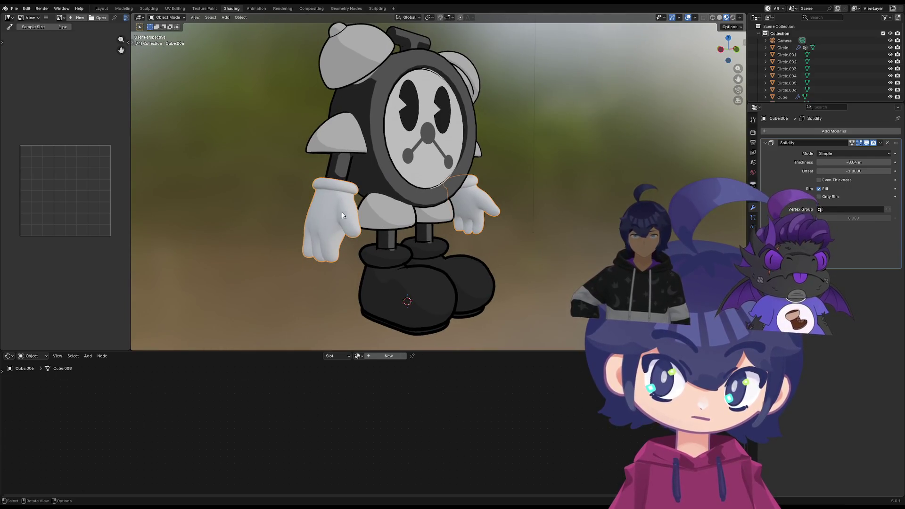
click(753, 172)
click(792, 161)
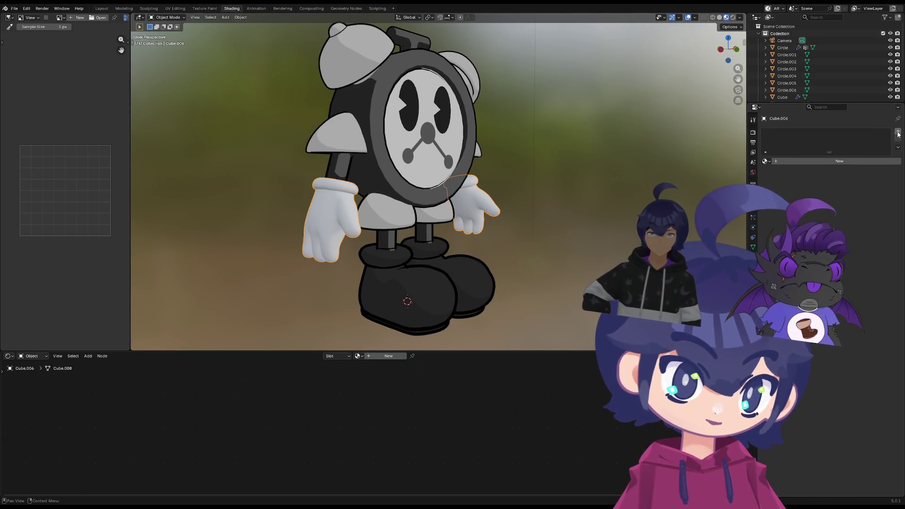
click(766, 161)
click(792, 189)
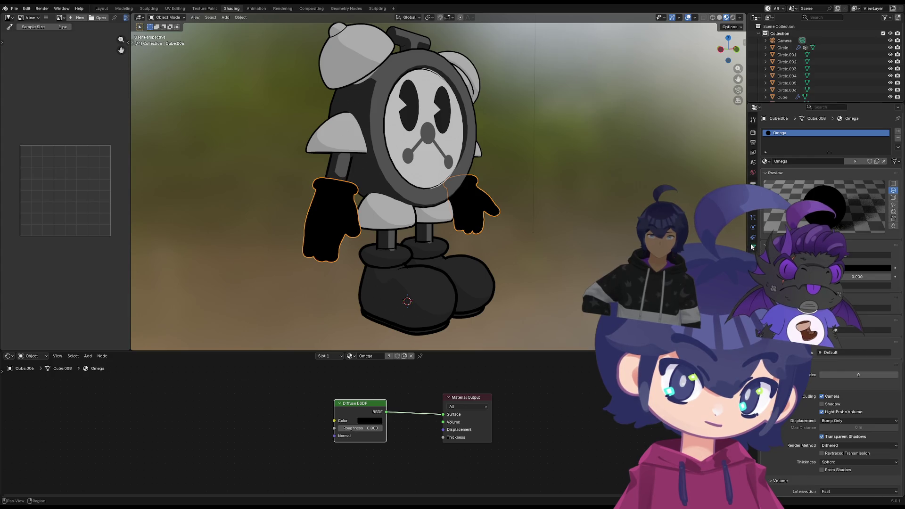
click(754, 211)
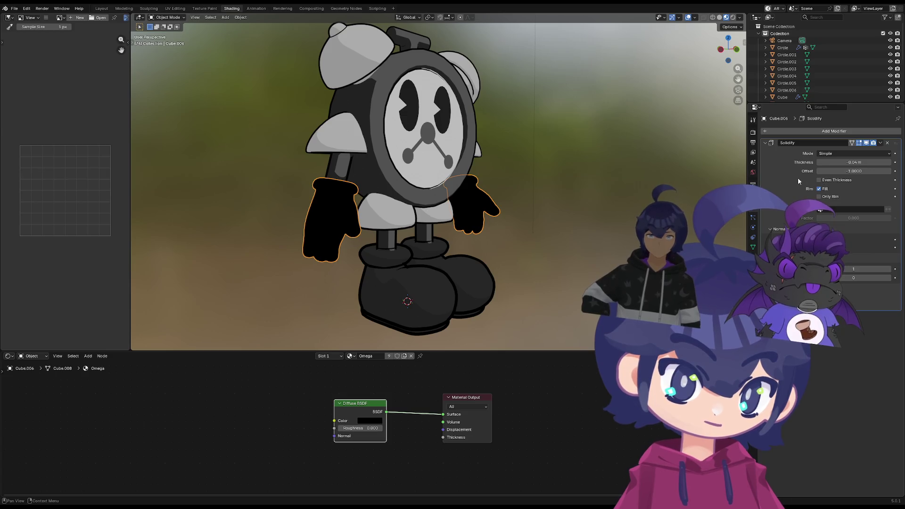
click(753, 256)
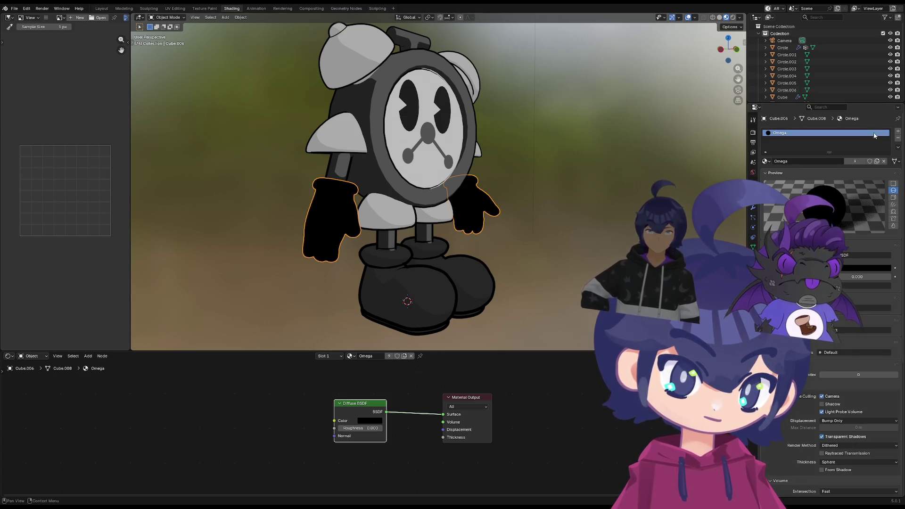
click(898, 131)
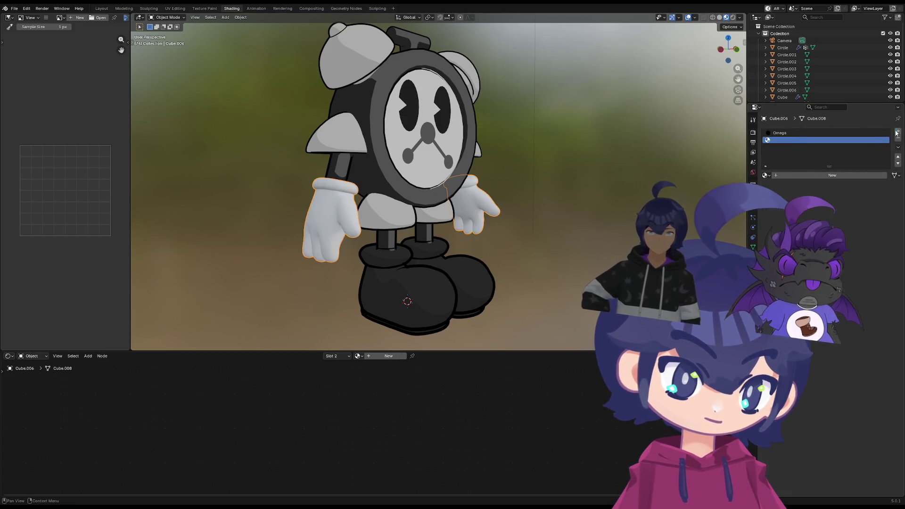
click(835, 133)
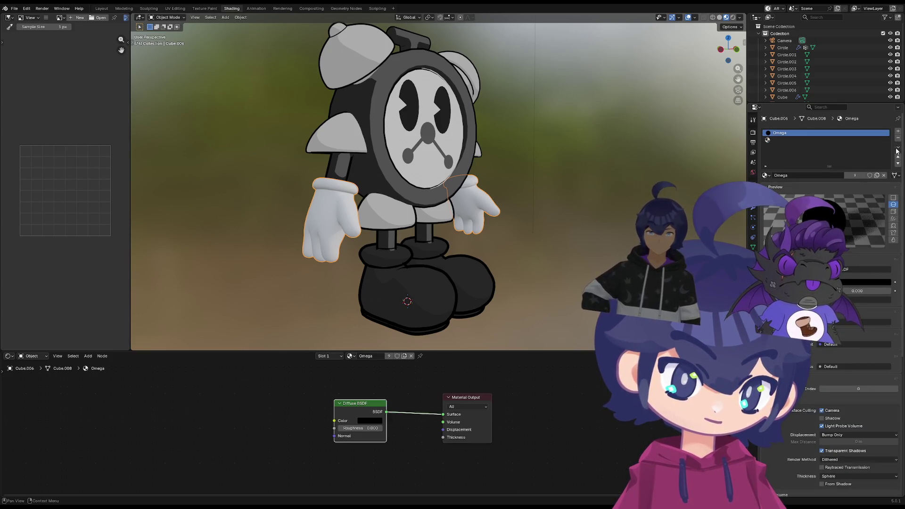
click(898, 163)
click(836, 133)
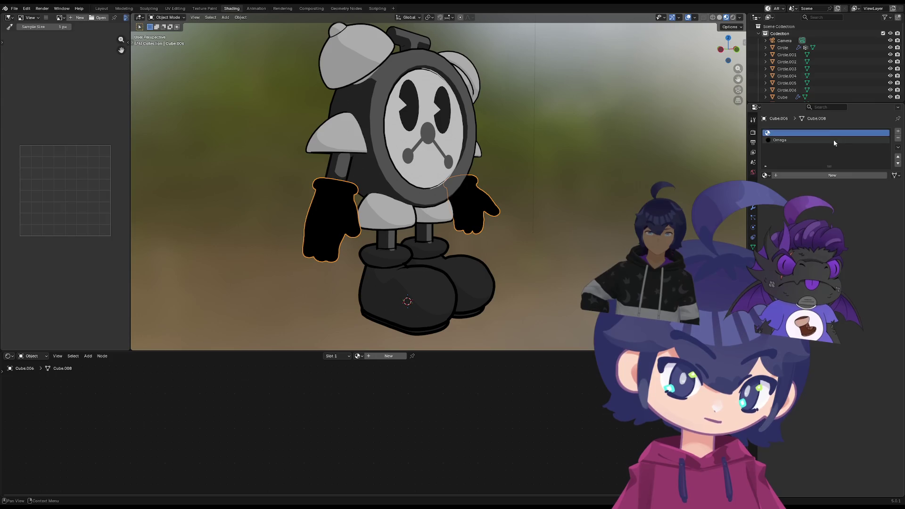
click(754, 209)
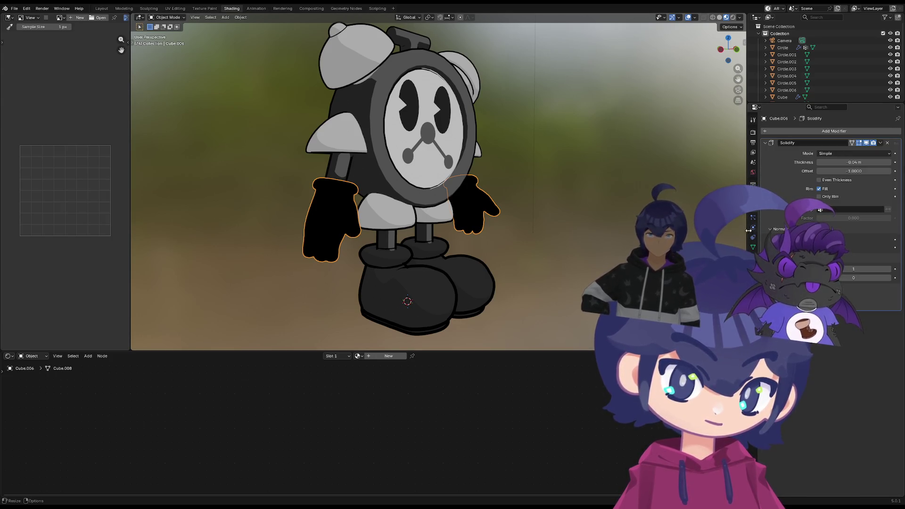
Set the gloves' Solidify thickness to -0.04 m with material offset reset to 0
middle_drag(754, 214, 717, 230)
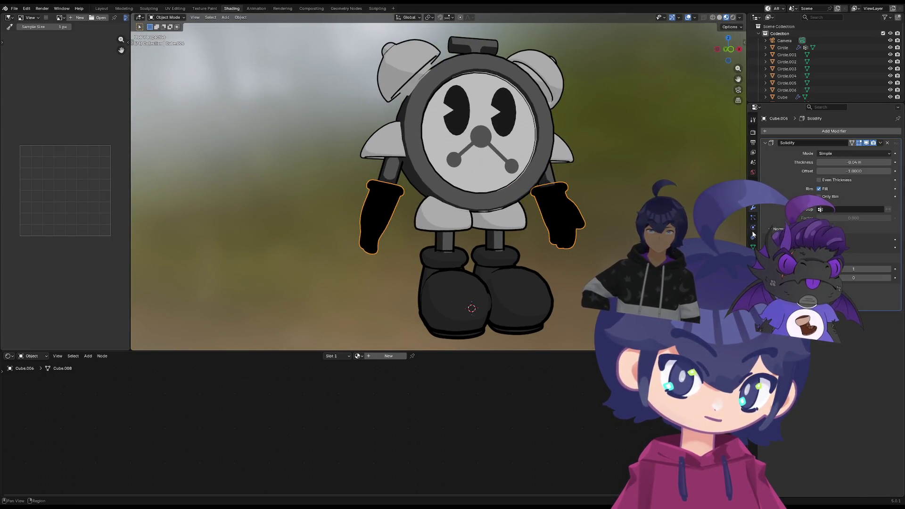
click(753, 184)
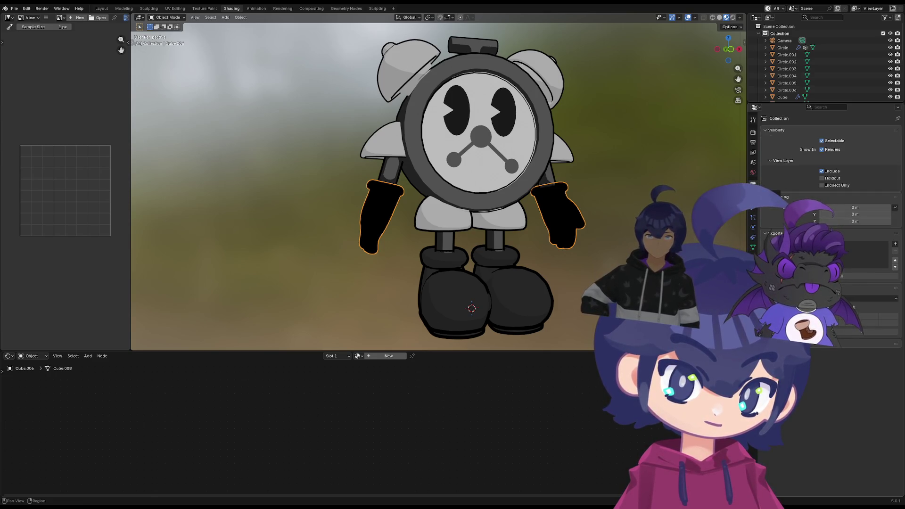
click(753, 209)
mouse_move(855, 161)
mouse_down()
mouse_move(872, 162)
mouse_move(859, 170)
mouse_up()
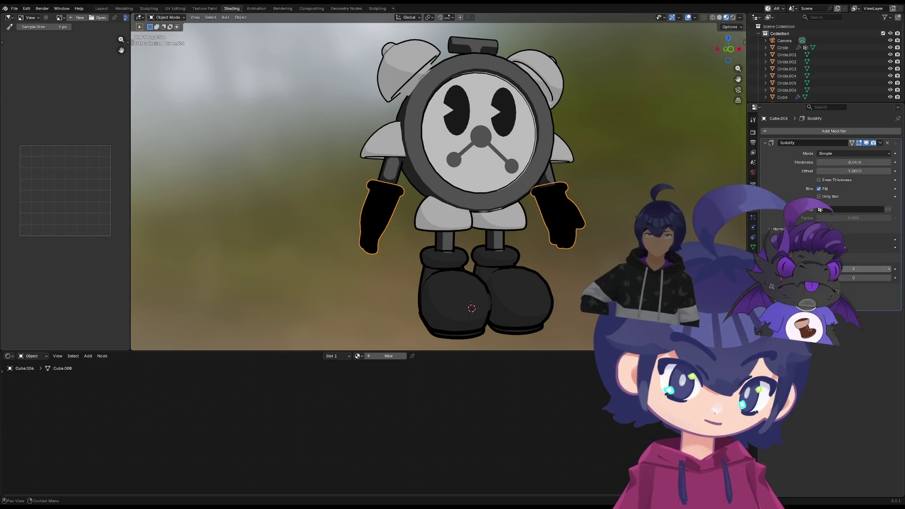
click(842, 269)
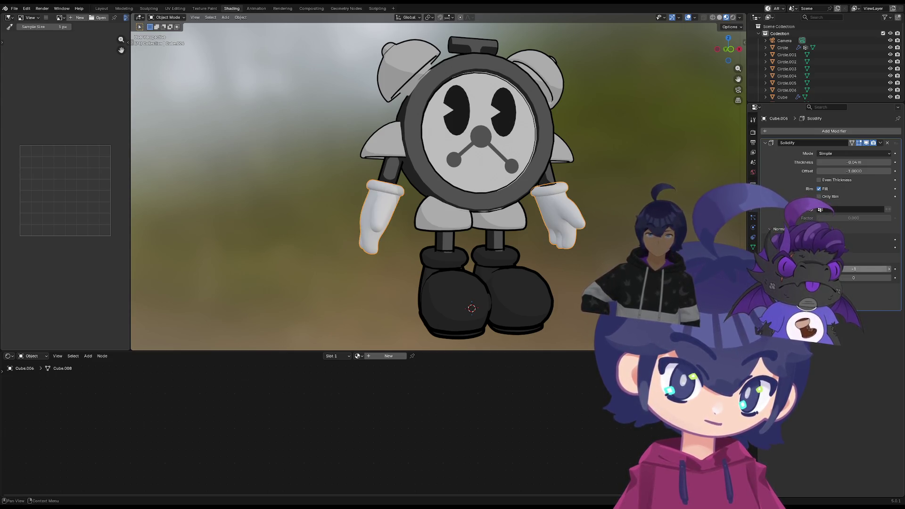
click(889, 270)
click(753, 257)
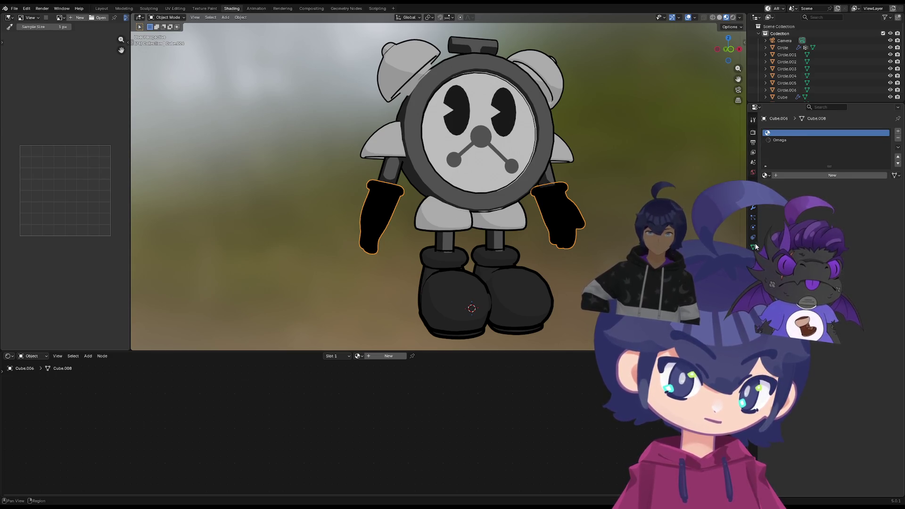
click(754, 217)
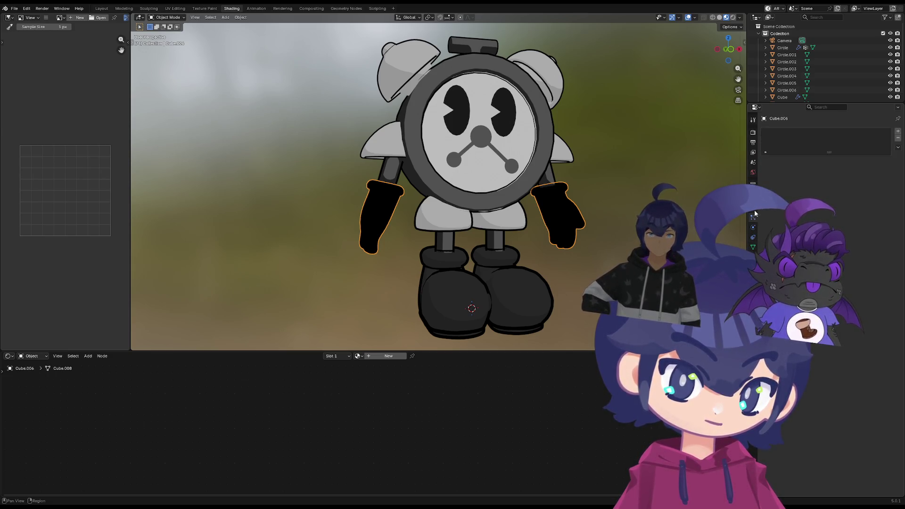
click(753, 246)
click(753, 257)
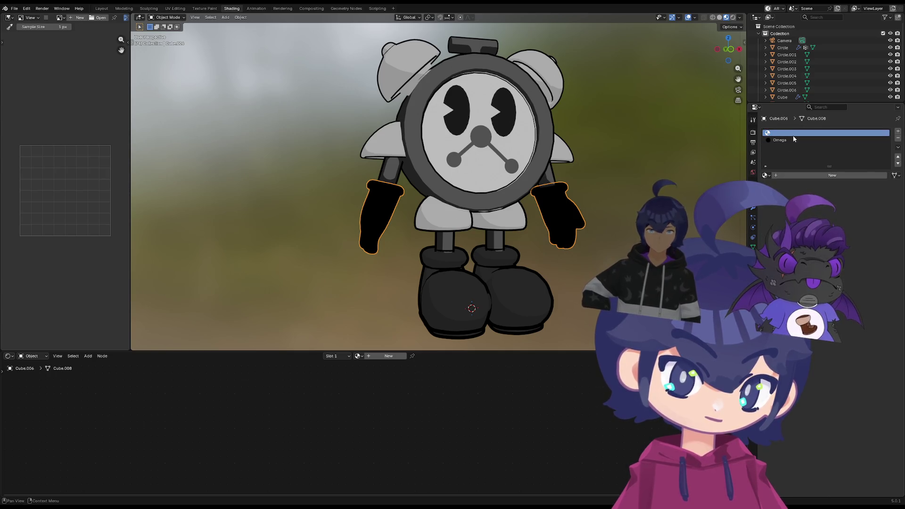
click(766, 175)
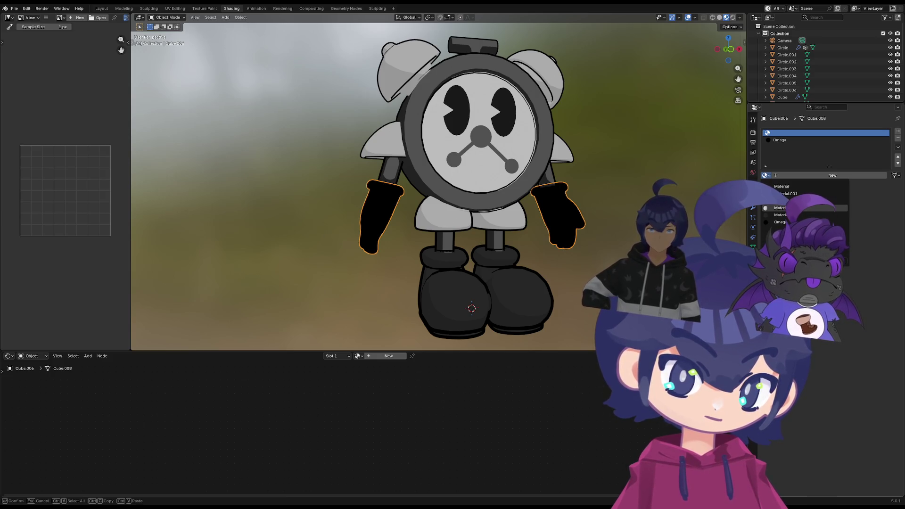
Try Material.003, then Material, in the gloves' first slot, then select the Omega slot
click(792, 208)
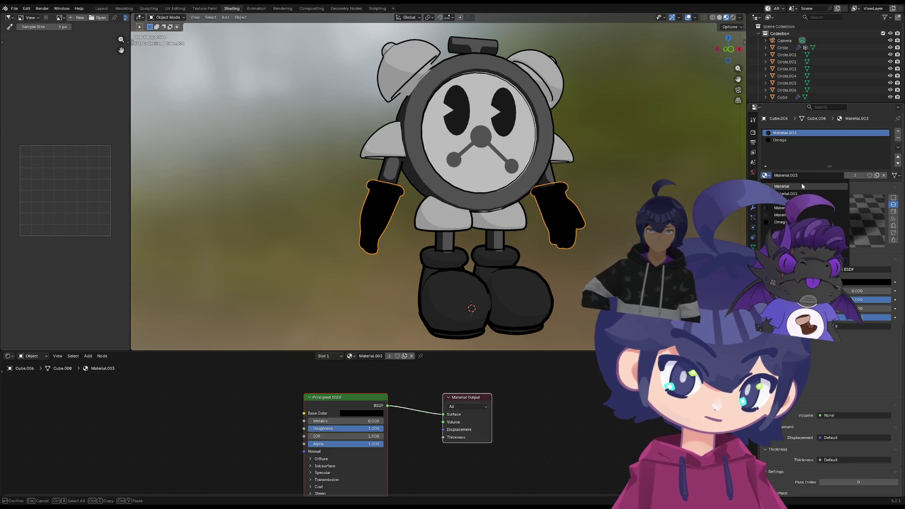
click(810, 186)
middle_drag(618, 220, 614, 226)
click(780, 140)
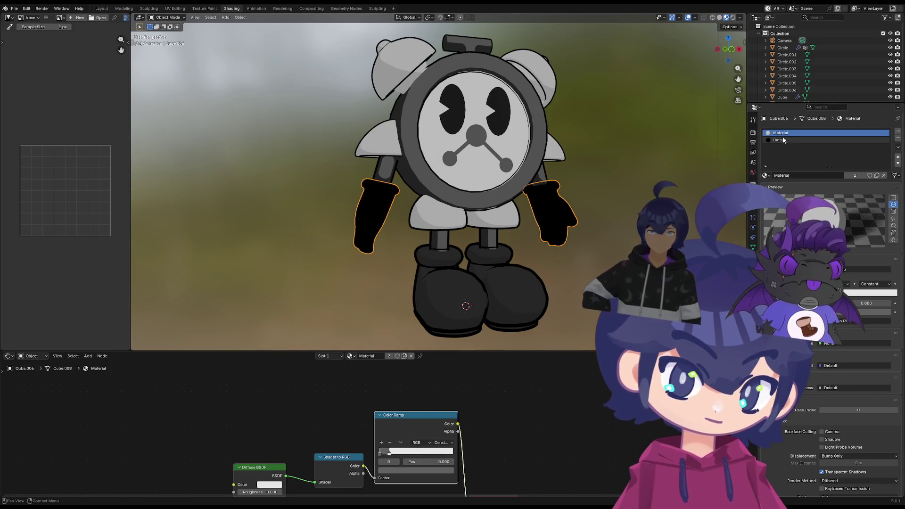
Raise the glove Solidify material offset to 2 and try thickness changes, cancelling both
scroll(839, 374, down, 3)
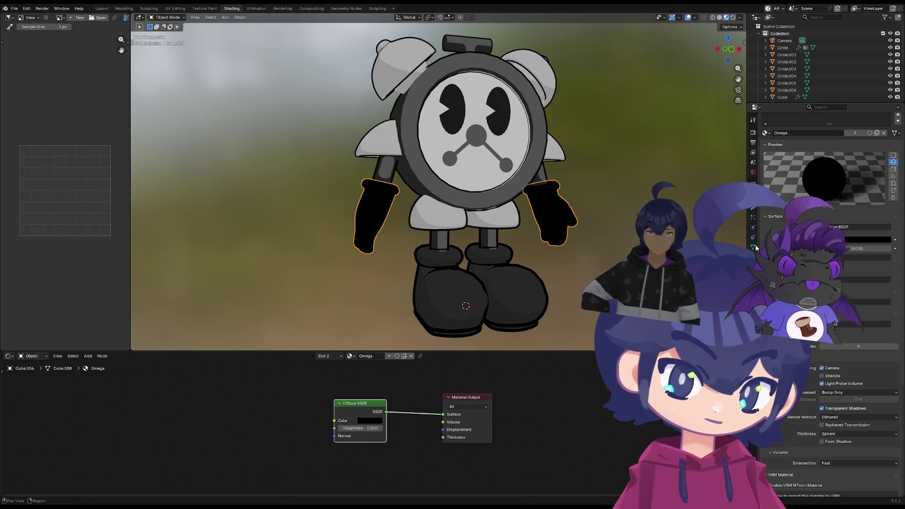
click(752, 209)
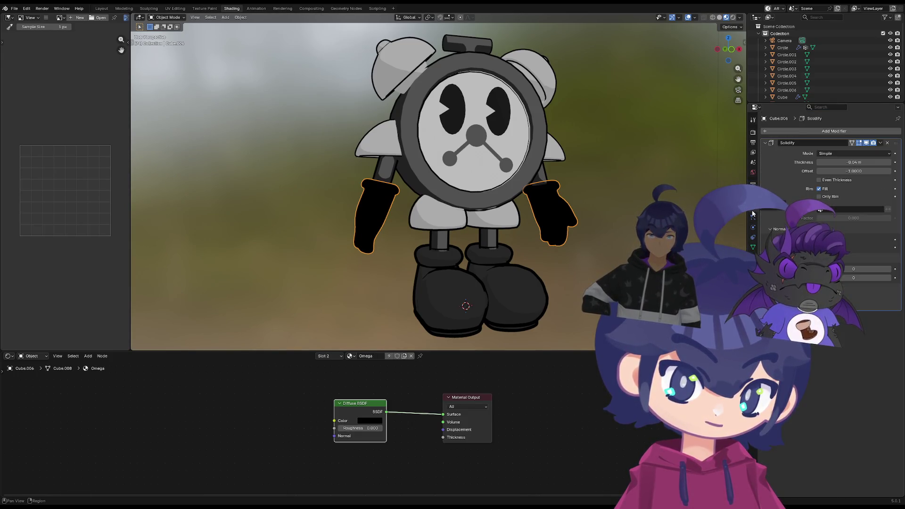
click(889, 270)
click(890, 271)
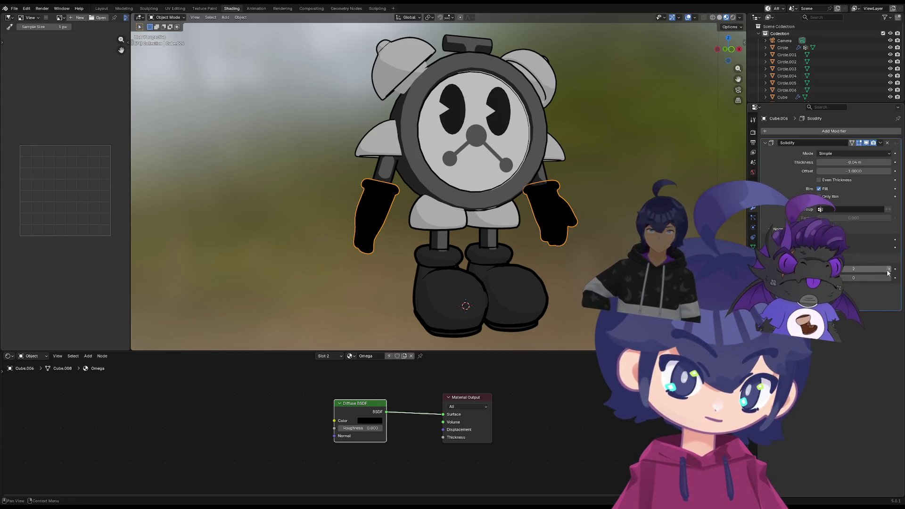
drag(853, 162, 829, 162)
key(Escape)
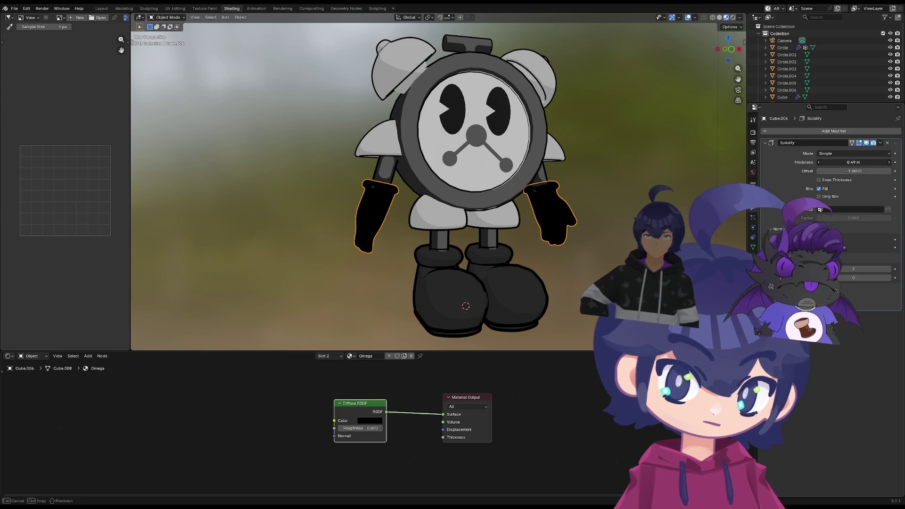
drag(844, 162, 820, 163)
key(Escape)
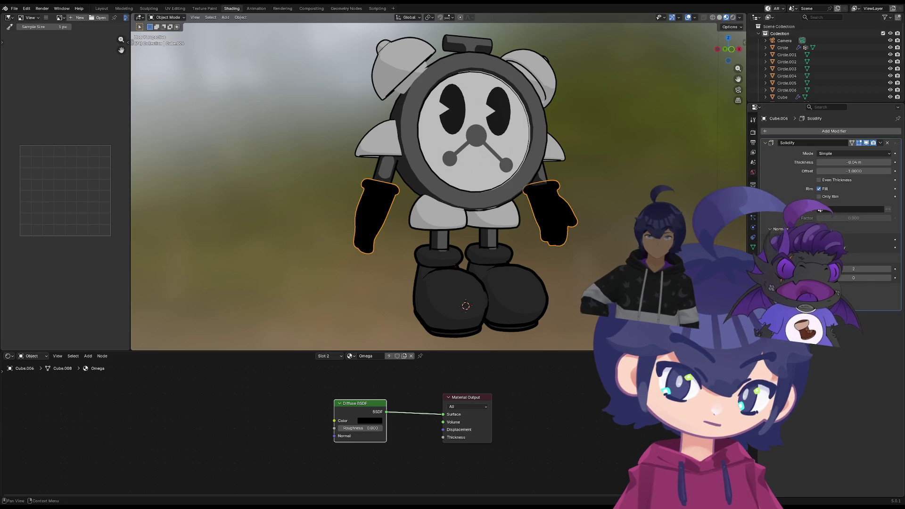
Undo the glove outline experiments until the gloves are white again
key(ctrl+z)
key(ctrl+z)
key(ctrl+z)
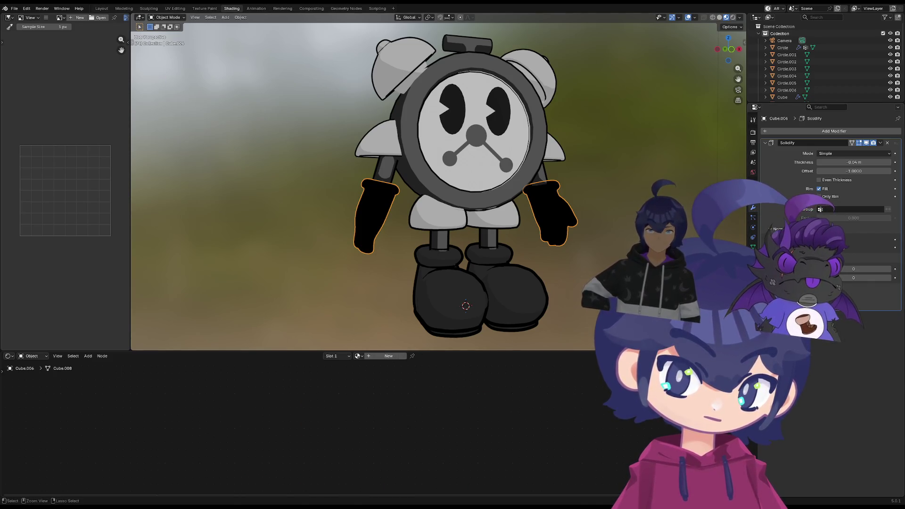
key(ctrl+z)
middle_drag(635, 242, 561, 245)
Add a second material slot to the gloves holding the Omega material
click(388, 356)
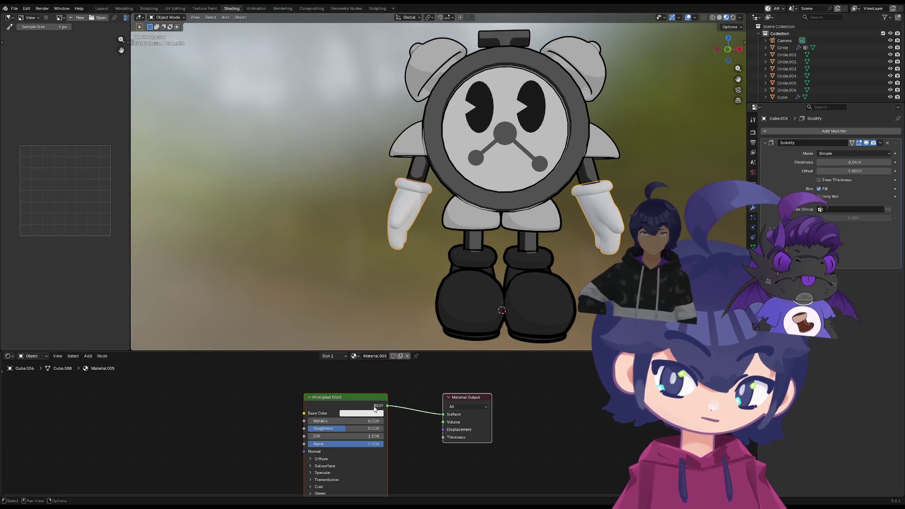
click(753, 257)
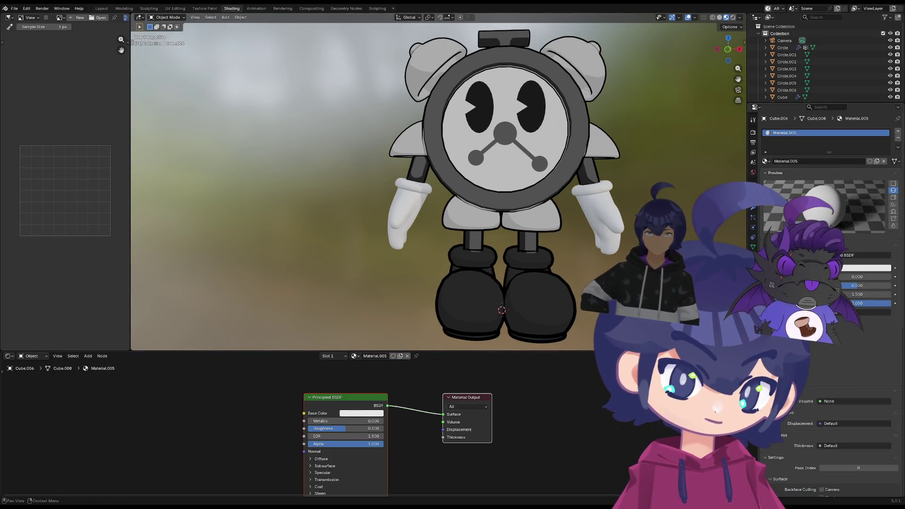
click(897, 135)
click(766, 175)
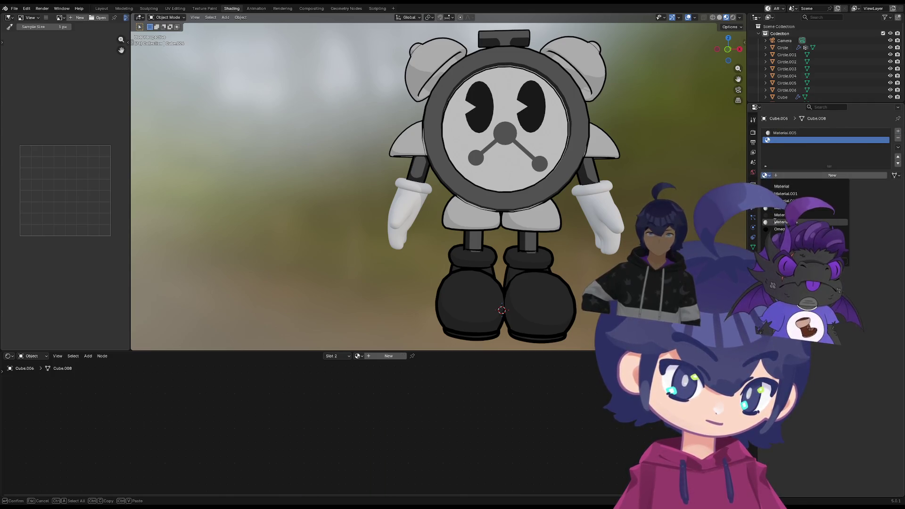
click(773, 232)
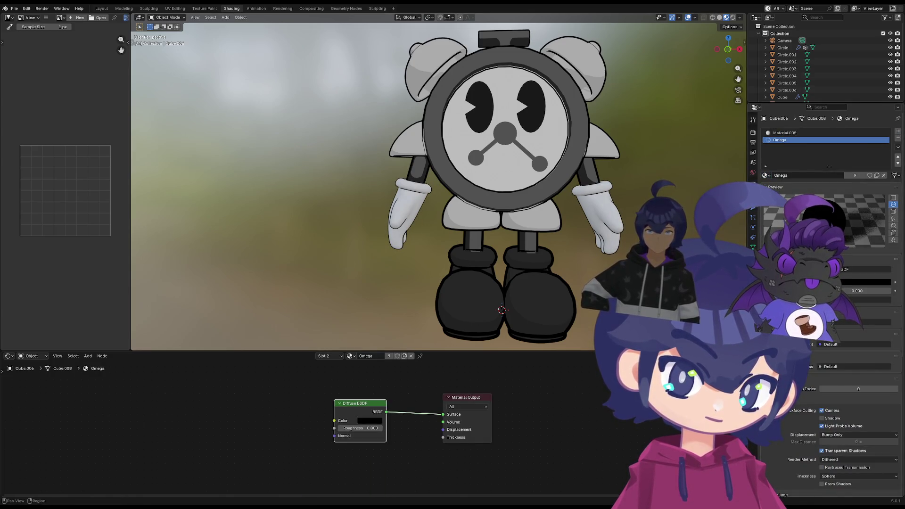
Thicken the gloves' Solidify outline to about -0.12 m and inspect the character
click(753, 208)
drag(859, 163, 831, 162)
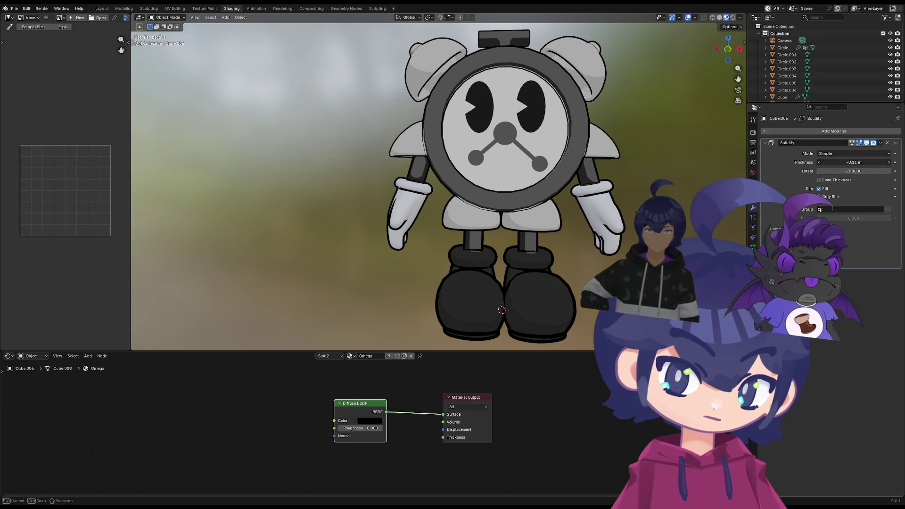
mouse_move(594, 287)
middle_down()
mouse_move(396, 249)
mouse_move(507, 231)
mouse_move(380, 249)
mouse_move(513, 200)
mouse_move(375, 210)
mouse_move(441, 259)
mouse_move(418, 242)
middle_up()
Select the clock face, both clock hands and the centre dot
scroll(418, 242, up, 6)
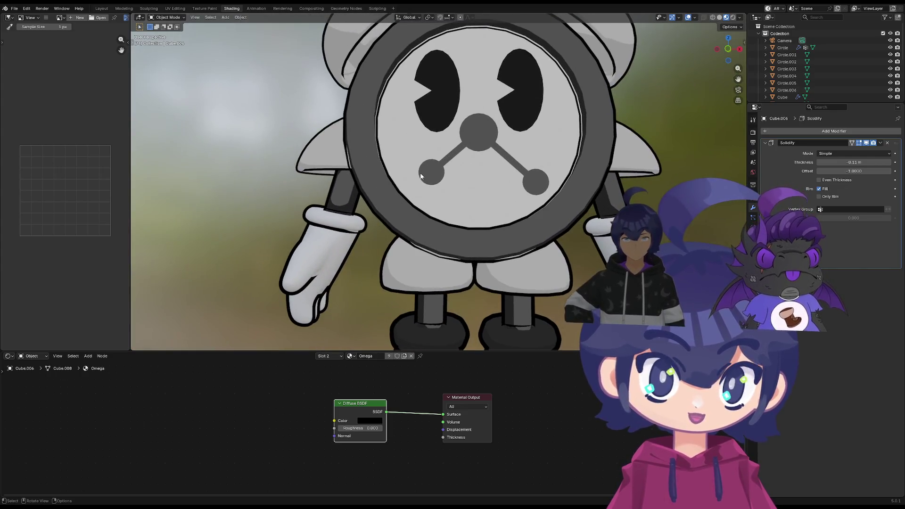
click(437, 162)
click(438, 165)
shift+click(478, 137)
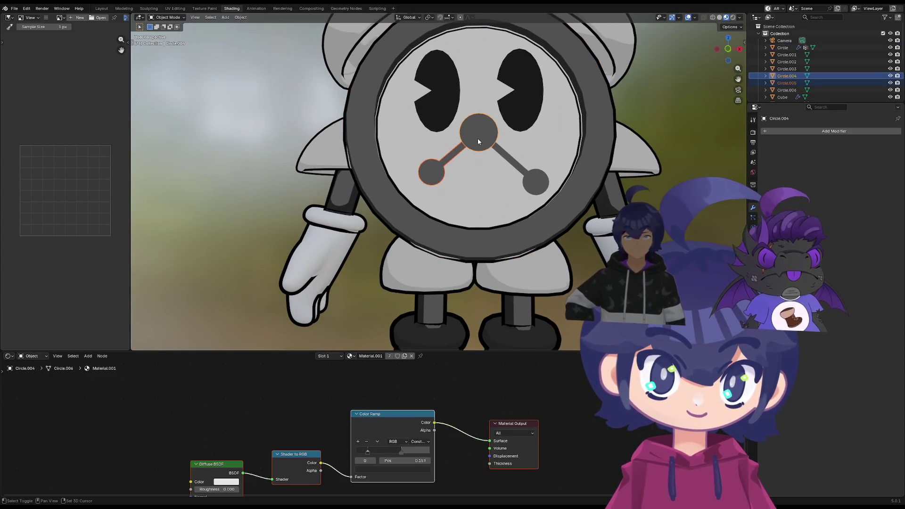
shift+click(507, 160)
mouse_move(484, 138)
middle_down()
mouse_move(477, 210)
mouse_move(436, 262)
middle_up()
scroll(476, 210, up, 2)
Select both eyes and enter Edit Mode on their meshes
click(434, 159)
mouse_move(434, 158)
middle_down()
mouse_move(446, 167)
mouse_move(410, 200)
middle_up()
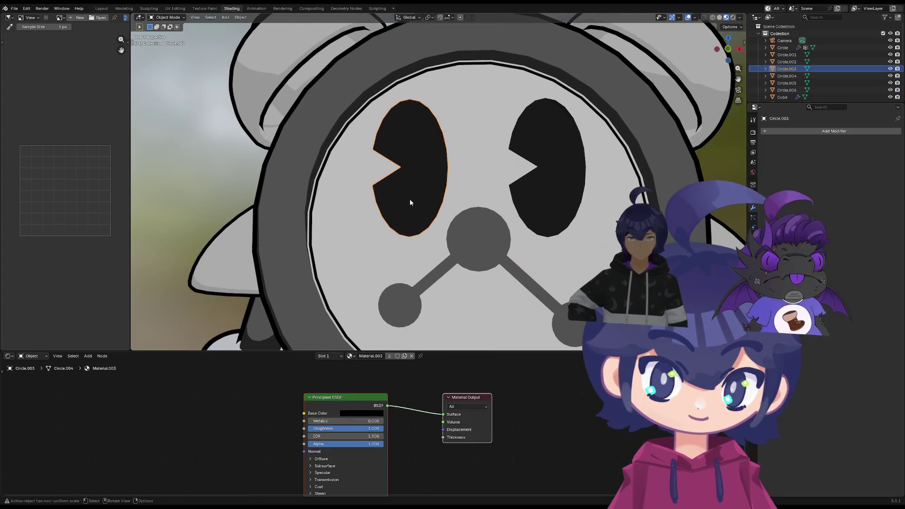
key(Tab)
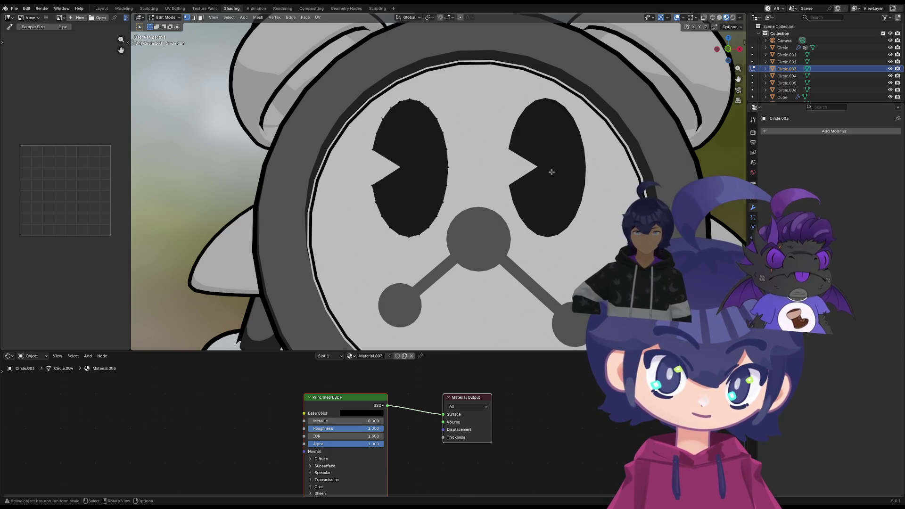
key(Tab)
shift+click(412, 178)
scroll(412, 177, down, 3)
scroll(447, 192, up, 5)
key(Tab)
mouse_move(438, 189)
middle_down()
mouse_move(447, 192)
mouse_move(434, 97)
middle_up()
Select the right eye's geometry and move it about 0.11 m along global X
key(alt+a)
key(l)
mouse_move(484, 203)
middle_down()
mouse_move(429, 204)
mouse_move(459, 201)
middle_up()
key(g)
key(x)
key(x)
click(499, 194)
key(Tab)
Unhide all objects, then hide everything except the two eyes
scroll(500, 193, down, 5)
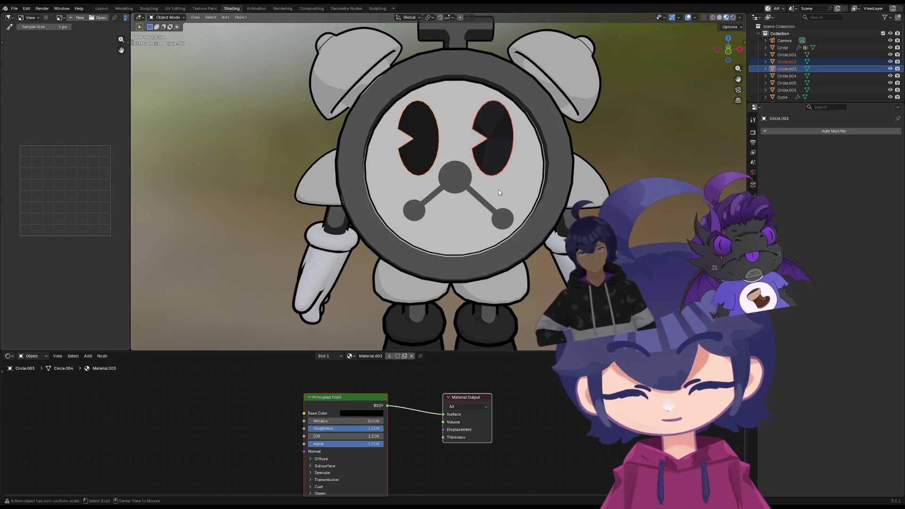
key(alt+h)
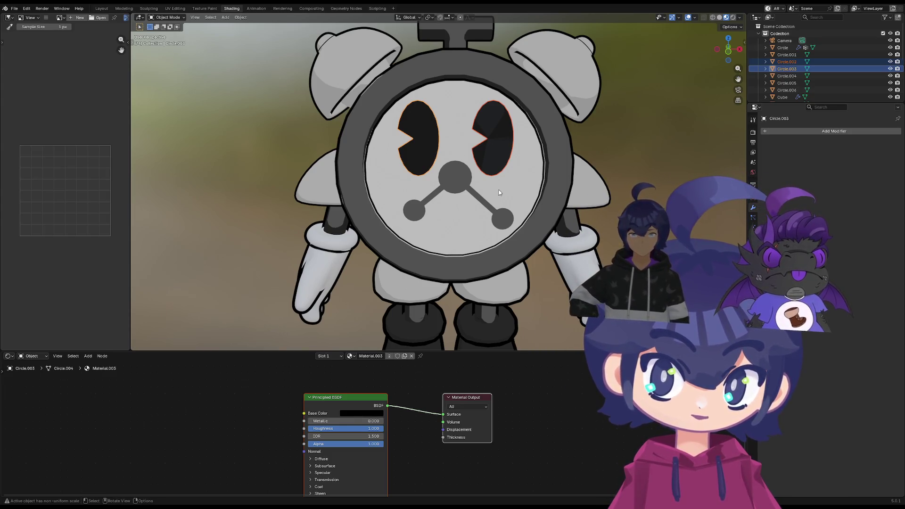
key(shift+h)
Select all geometry of both eye discs and extrude it along Y for thickness
scroll(518, 128, up, 4)
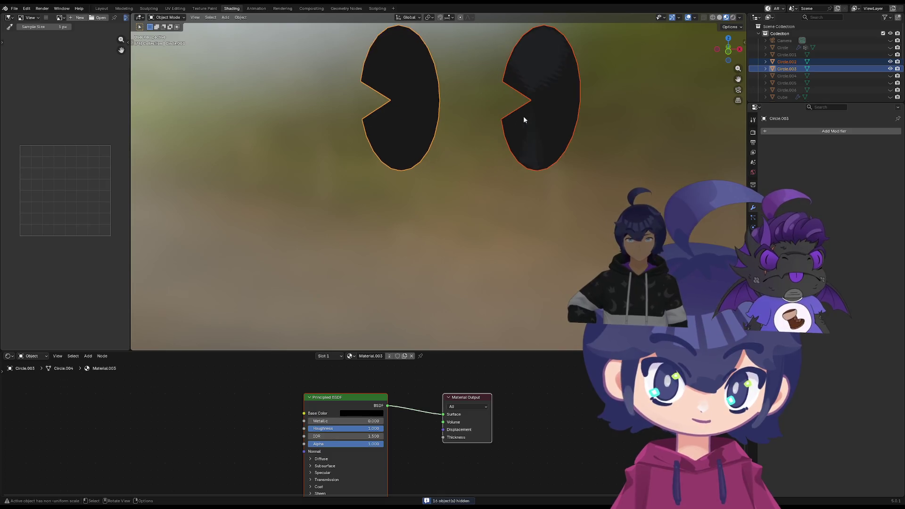
key(Tab)
middle_drag(485, 149, 547, 149)
middle_drag(530, 181, 501, 212)
drag(479, 101, 584, 307)
key(g)
key(x)
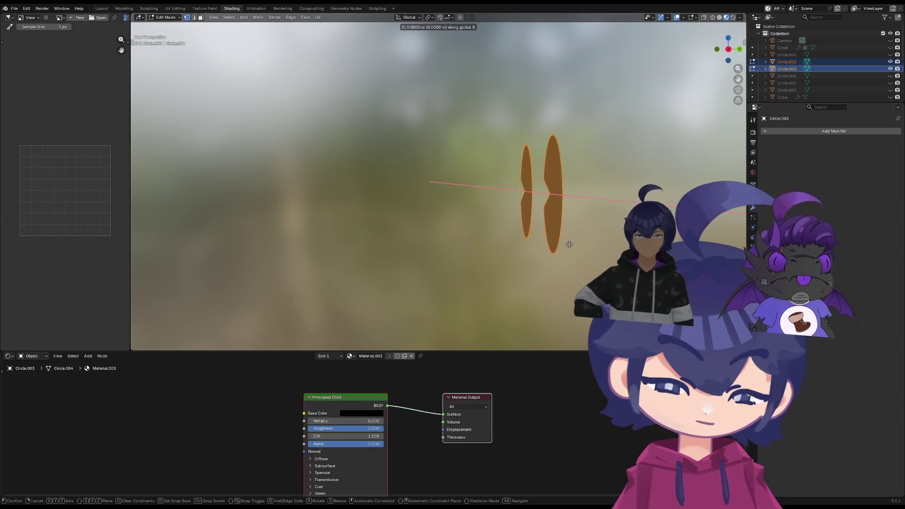
key(y)
click(564, 245)
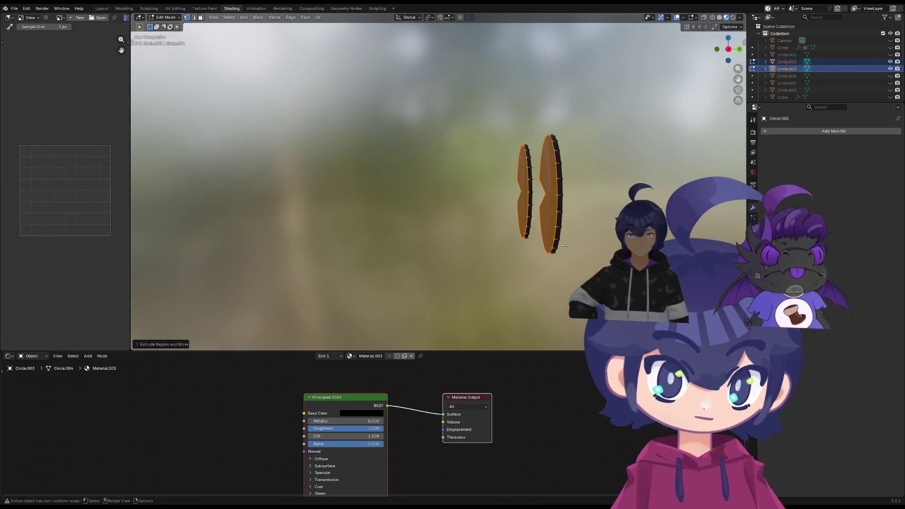
Return to Object Mode and inspect the thickened pac-man-shaped eye discs
key(Tab)
mouse_move(563, 245)
middle_down()
mouse_move(531, 250)
mouse_move(561, 256)
mouse_move(563, 269)
mouse_move(534, 271)
mouse_move(526, 230)
mouse_move(580, 214)
mouse_move(548, 233)
middle_up()
key(Tab)
key(Tab)
key(Tab)
key(Tab)
key(Tab)
key(Tab)
click(453, 198)
Give the left eye a second material slot holding the black Omega material
click(391, 196)
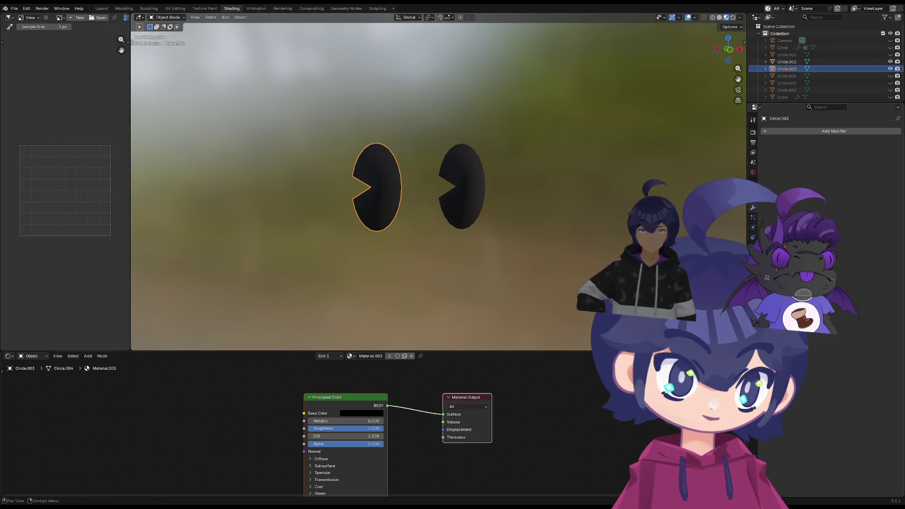
click(753, 256)
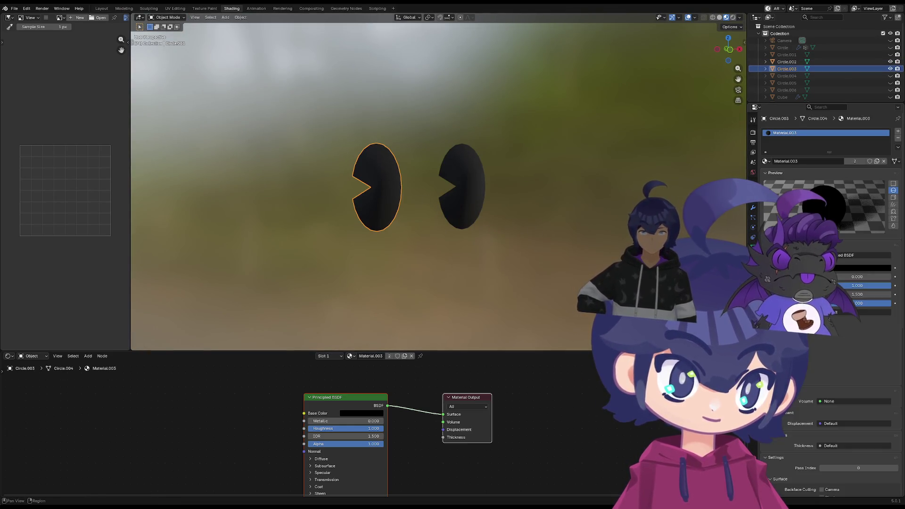
click(753, 211)
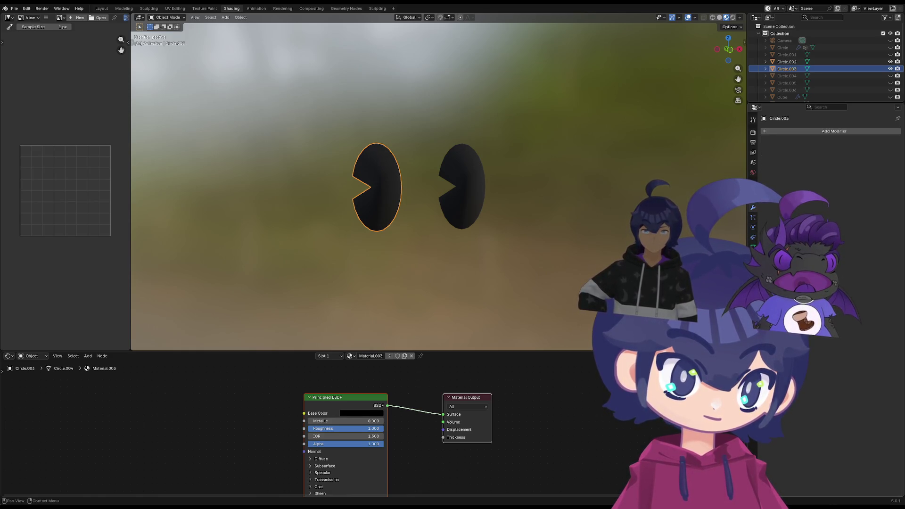
click(753, 256)
click(897, 131)
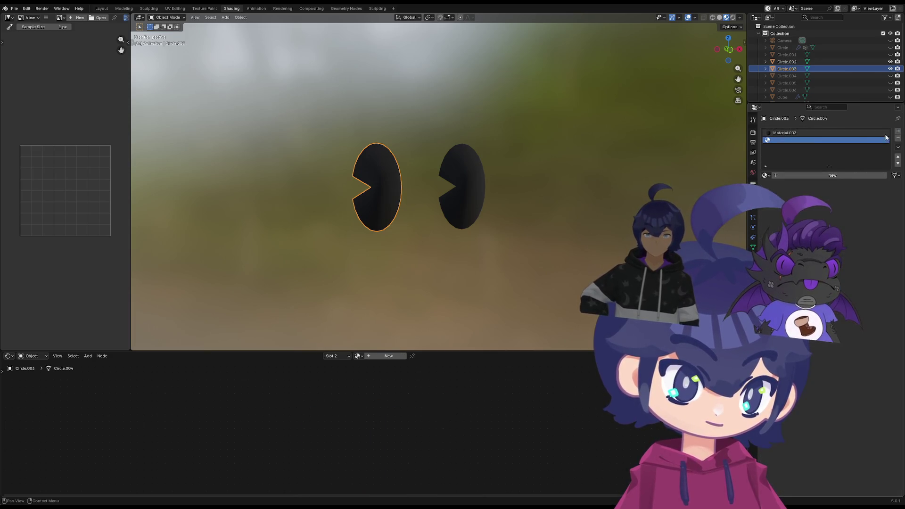
click(766, 175)
click(783, 193)
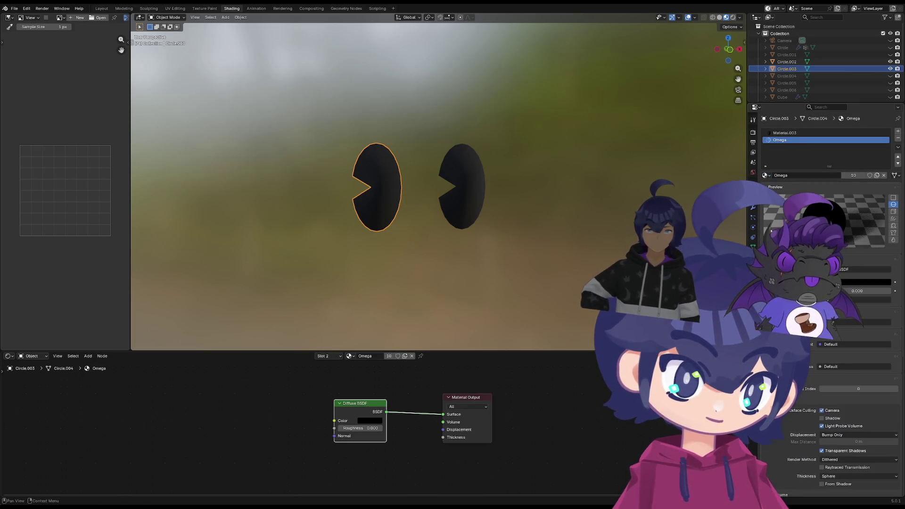
Add a Solidify modifier to the left eye
click(754, 207)
click(767, 132)
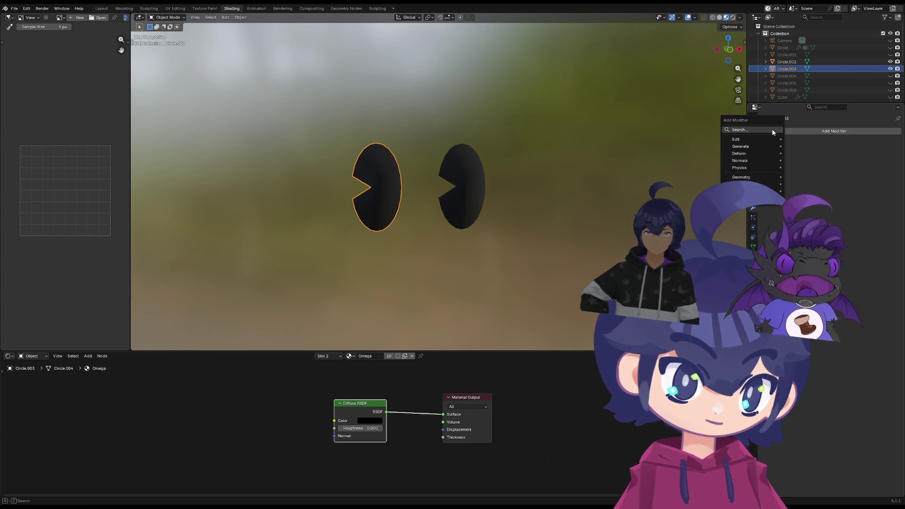
text(w)
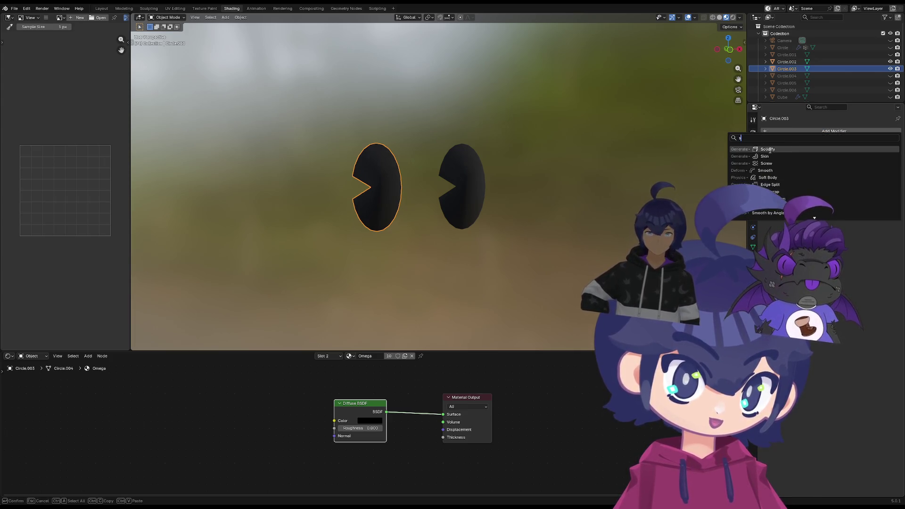
click(765, 150)
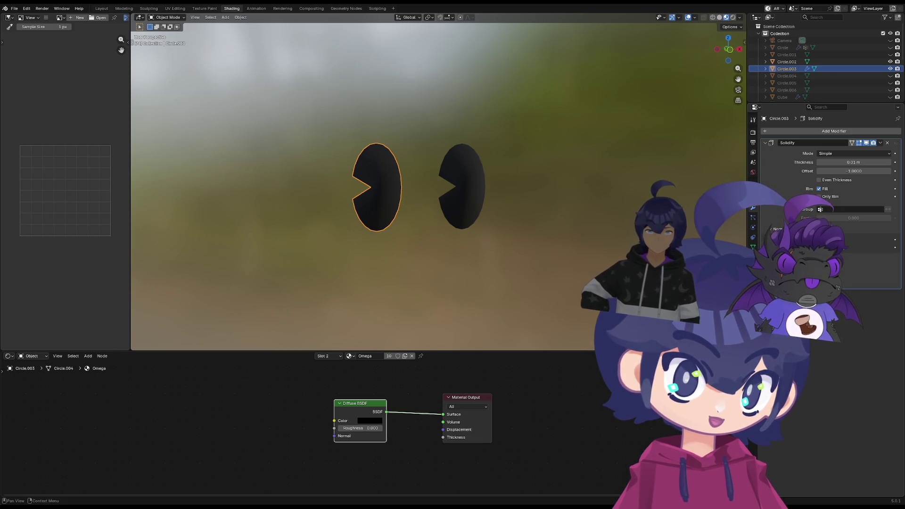
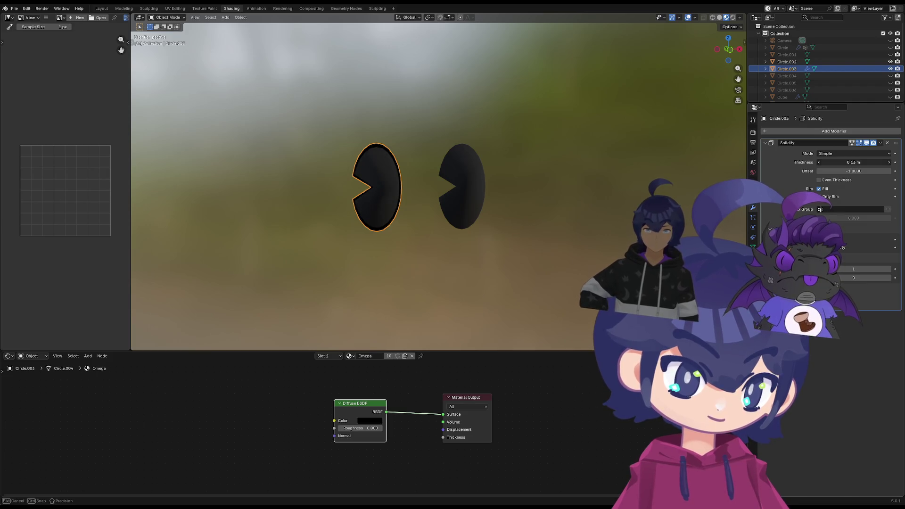
Drag the eye's Solidify thickness down, hiding and unhiding the eyes to check the outline
mouse_move(853, 162)
mouse_down()
mouse_move(839, 163)
mouse_move(853, 172)
mouse_up()
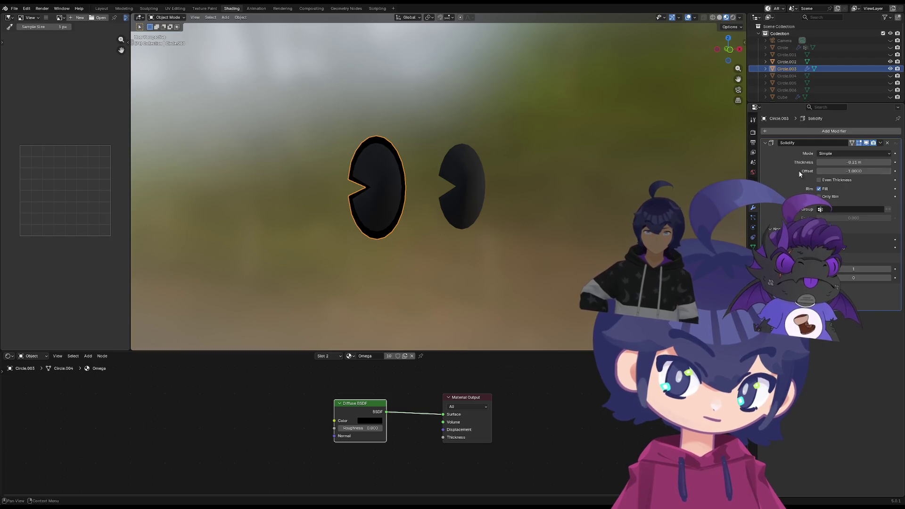
click(553, 187)
middle_drag(553, 187, 482, 197)
key(h)
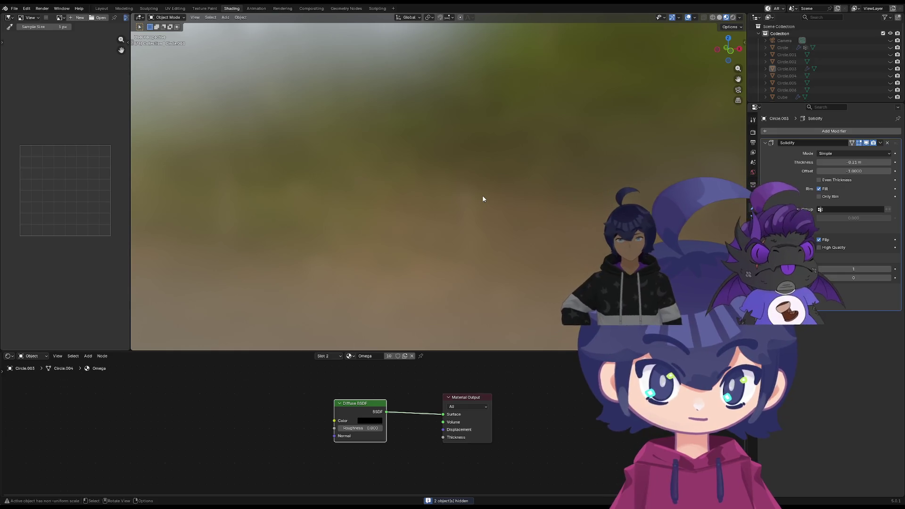
key(ctrl+h)
key(alt+h)
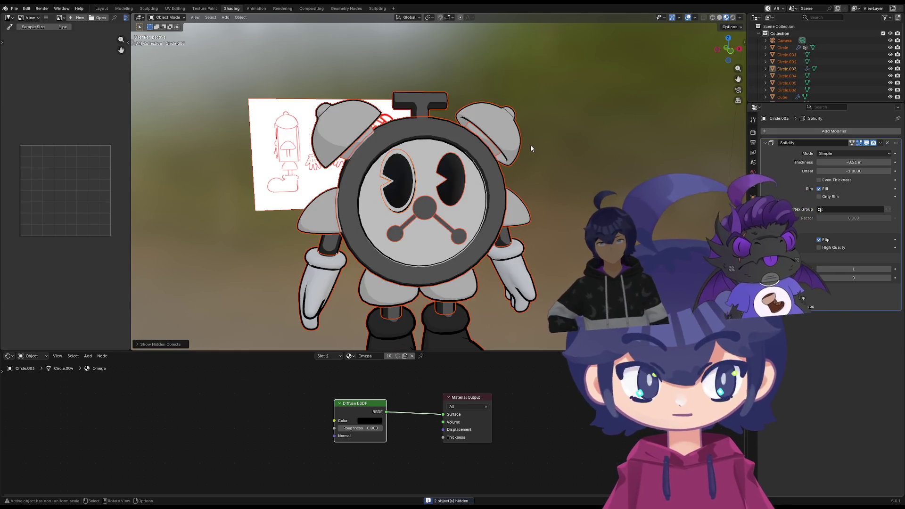
Refine the eye outline's Solidify thickness to about -0.04 m
scroll(530, 144, up, 2)
scroll(572, 184, up, 2)
mouse_move(571, 184)
middle_down()
mouse_move(361, 159)
mouse_move(387, 176)
mouse_move(429, 176)
mouse_move(349, 172)
mouse_move(389, 202)
mouse_move(397, 170)
mouse_move(372, 178)
mouse_move(399, 186)
mouse_move(414, 180)
middle_up()
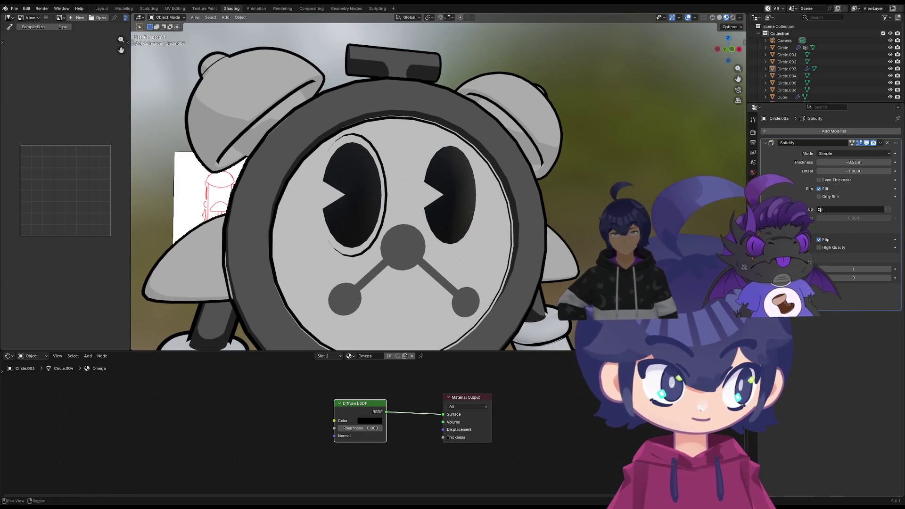
drag(857, 162, 870, 162)
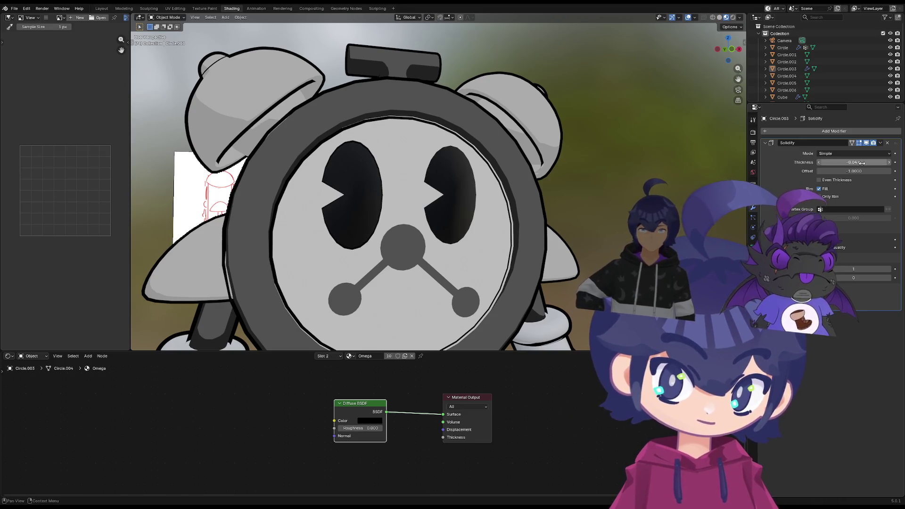
Inspect the clock's outer ring mesh from the side, then select eye outline Circle.003
click(533, 214)
key(Tab)
key(Tab)
mouse_move(543, 216)
middle_down()
mouse_move(389, 206)
mouse_move(422, 186)
mouse_move(404, 184)
mouse_move(384, 195)
mouse_move(388, 214)
middle_up()
click(528, 183)
Move Circle.003 about -0.012 m along Y and check its mesh in Edit Mode
key(g)
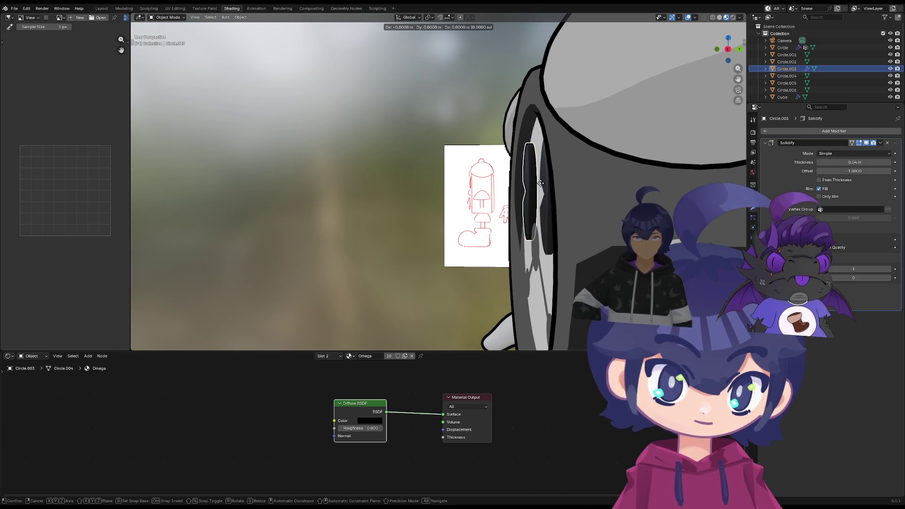
key(y)
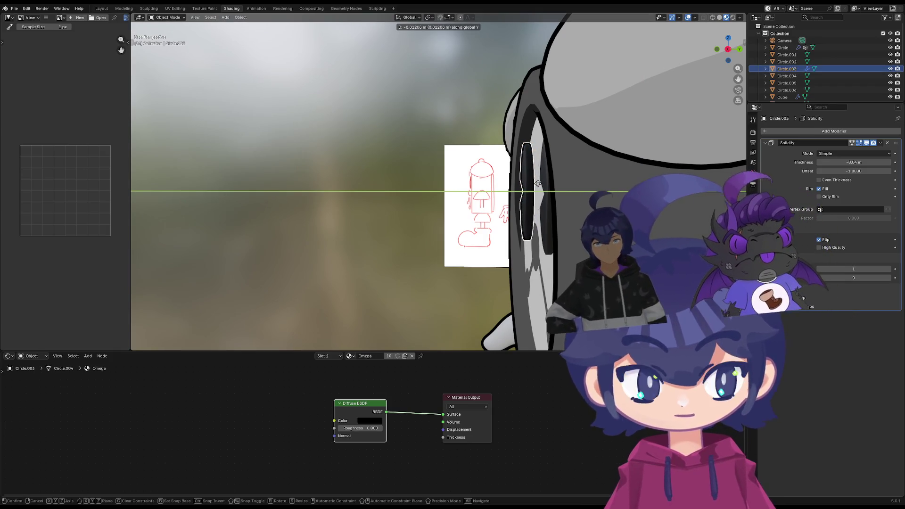
key(Escape)
key(Tab)
Compare the two eye pieces from the front and select the right eye Circle.002
key(Tab)
scroll(528, 189, down, 5)
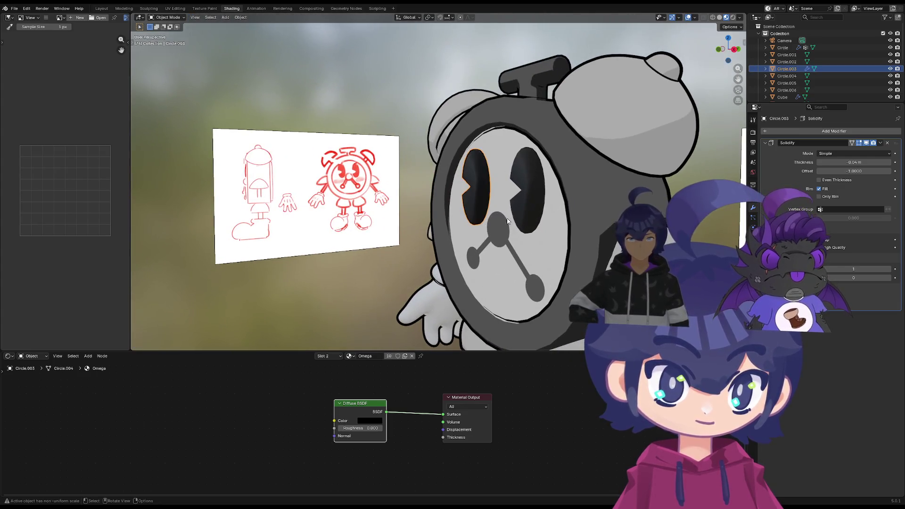
click(522, 207)
scroll(509, 210, up, 5)
click(500, 210)
key(Tab)
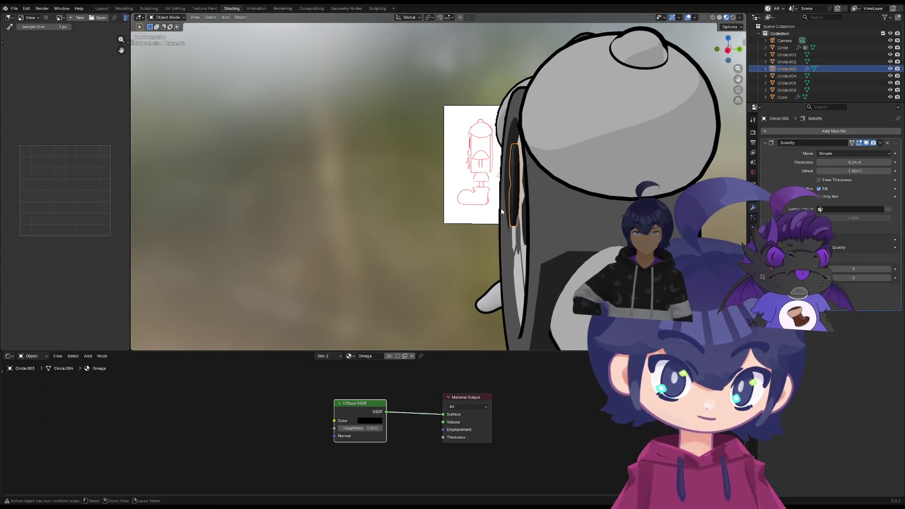
mouse_move(502, 212)
middle_down()
mouse_move(462, 203)
mouse_move(489, 189)
mouse_move(526, 192)
mouse_move(534, 206)
mouse_move(505, 217)
mouse_move(506, 237)
mouse_move(462, 222)
mouse_move(418, 240)
mouse_move(380, 227)
mouse_move(411, 210)
mouse_move(494, 277)
mouse_move(517, 264)
mouse_move(473, 258)
mouse_move(490, 255)
mouse_move(448, 280)
mouse_move(442, 265)
middle_up()
click(486, 184)
scroll(450, 179, up, 4)
Select the right eye Circle.002 and delete its Principled BSDF shader node
scroll(442, 265, up, 8)
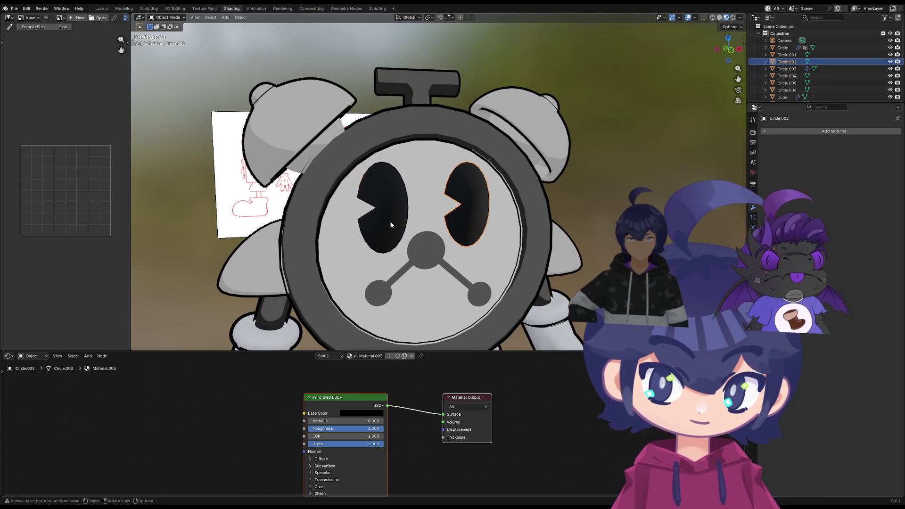
click(392, 217)
click(392, 216)
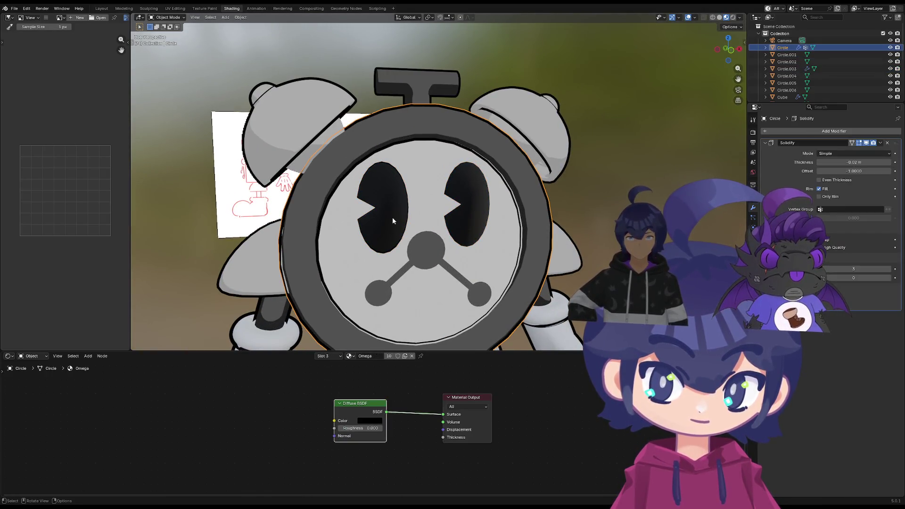
click(473, 213)
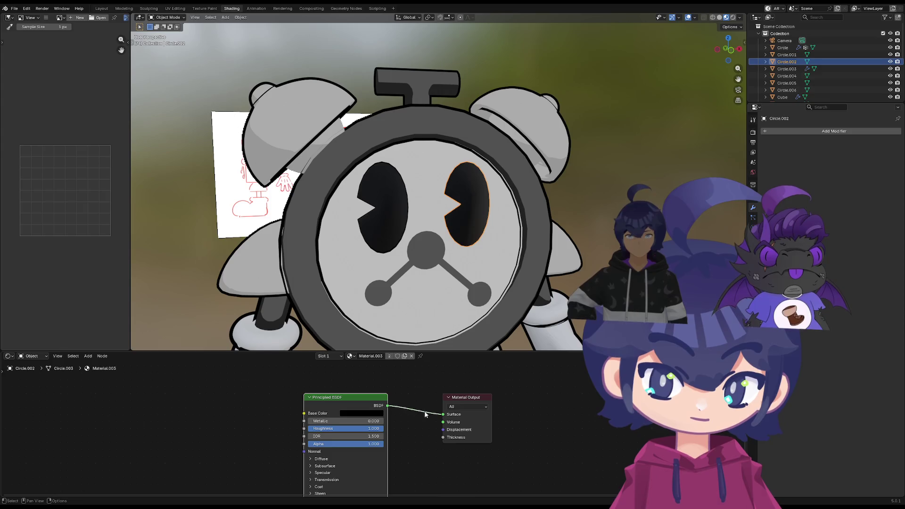
key(x)
Connect an Emission shader to Surface with a dark grey colour, about #131313
drag(369, 414, 368, 415)
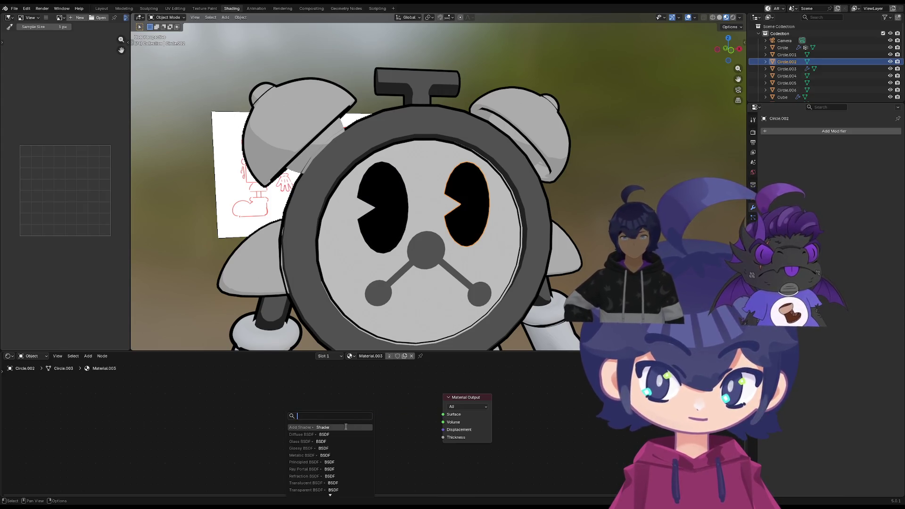
click(342, 427)
click(355, 420)
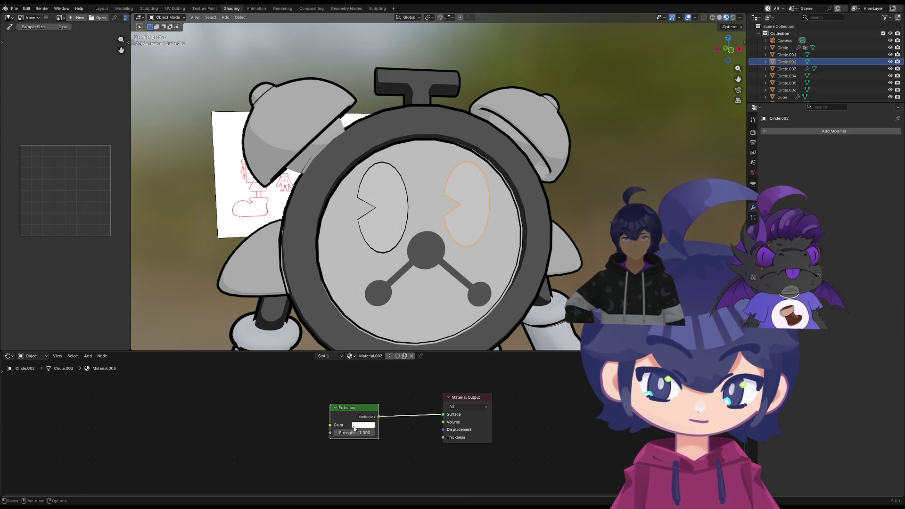
click(363, 425)
drag(422, 313, 416, 359)
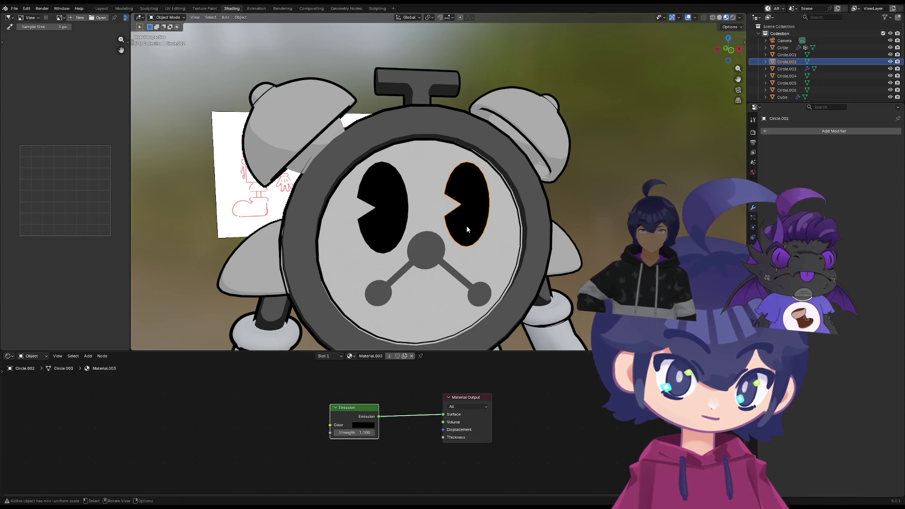
click(375, 426)
drag(419, 358, 416, 348)
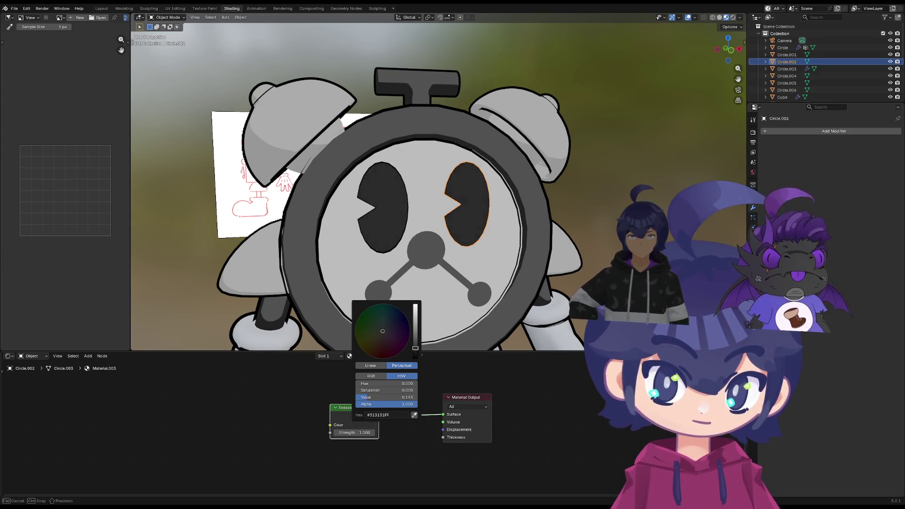
shift+click(397, 213)
shift+click(453, 212)
middle_drag(452, 212, 509, 303)
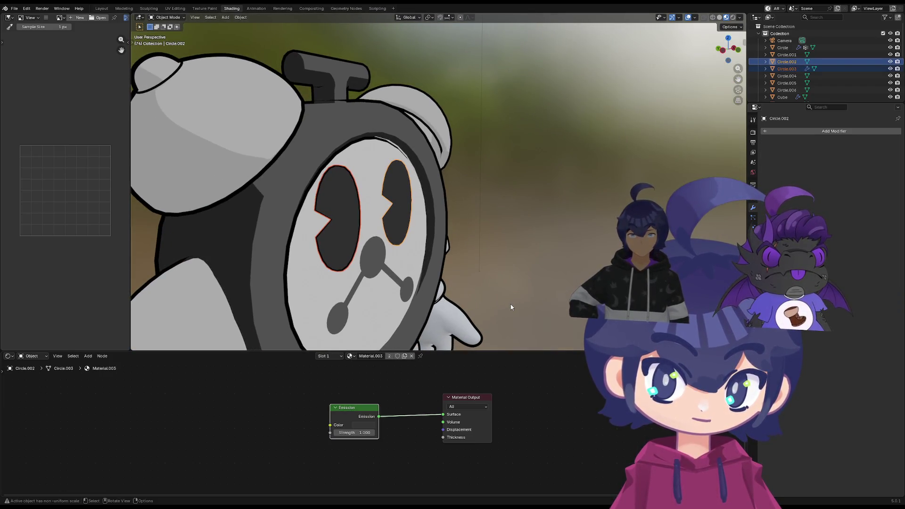
Nudge both eyes slightly along the Y axis
key(g)
key(z)
key(x)
key(y)
key(Escape)
key(Tab)
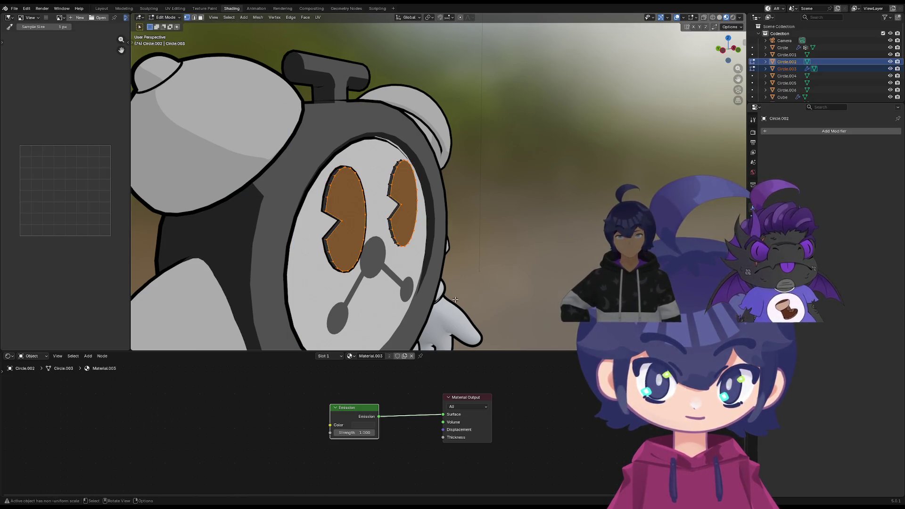
click(355, 244)
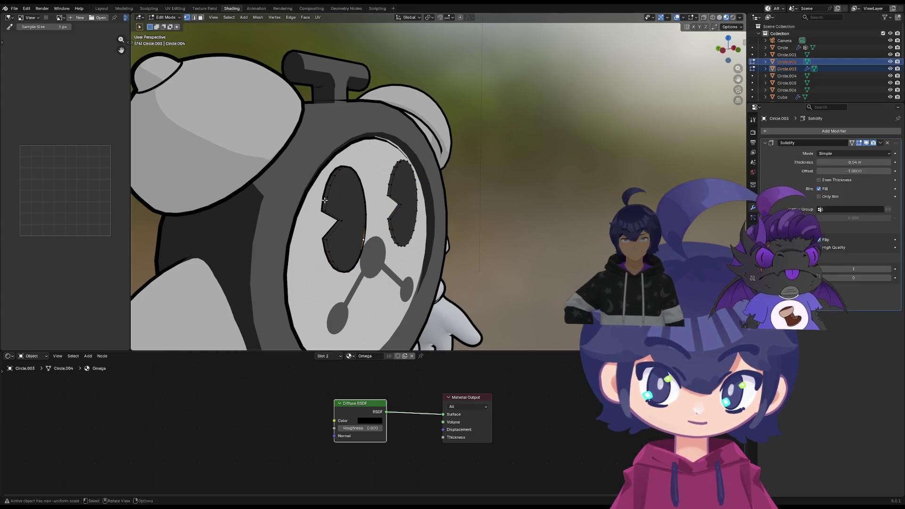
key(Tab)
Thicken the left eye's Solidify outline to about 0.12 m
click(343, 252)
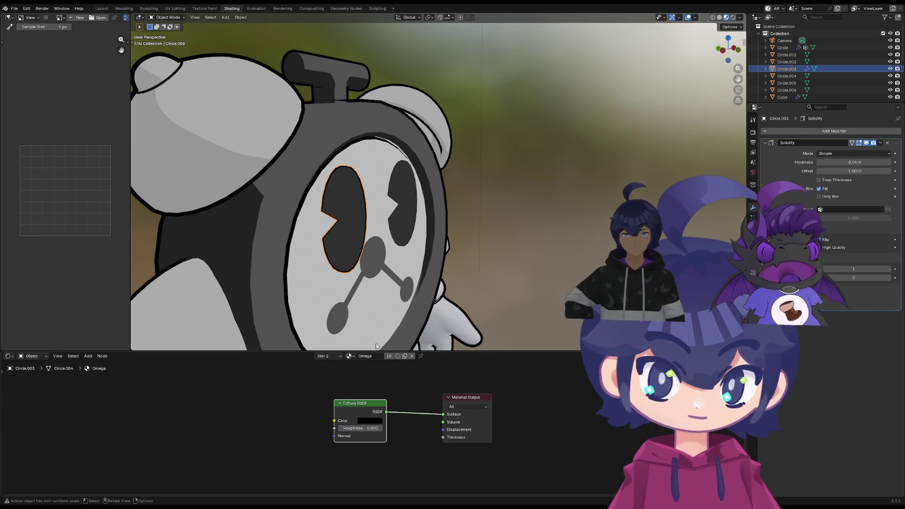
scroll(360, 280, up, 2)
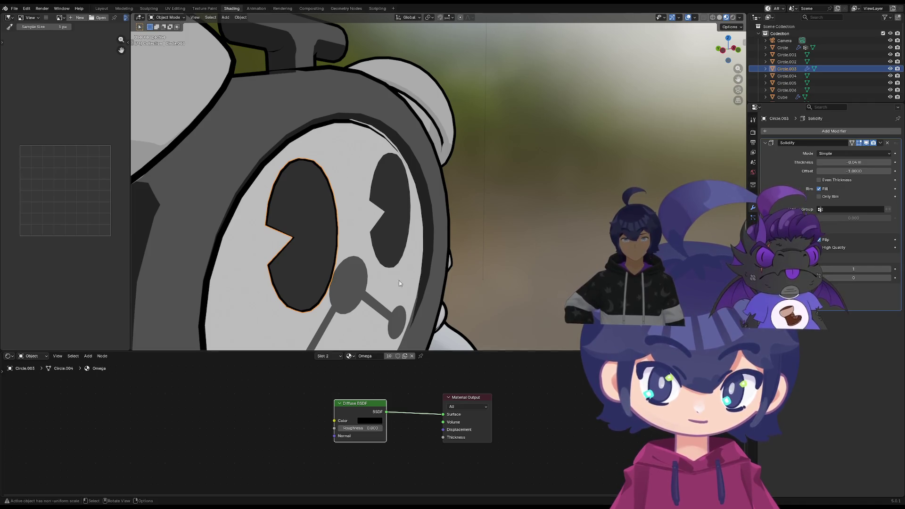
drag(855, 162, 832, 162)
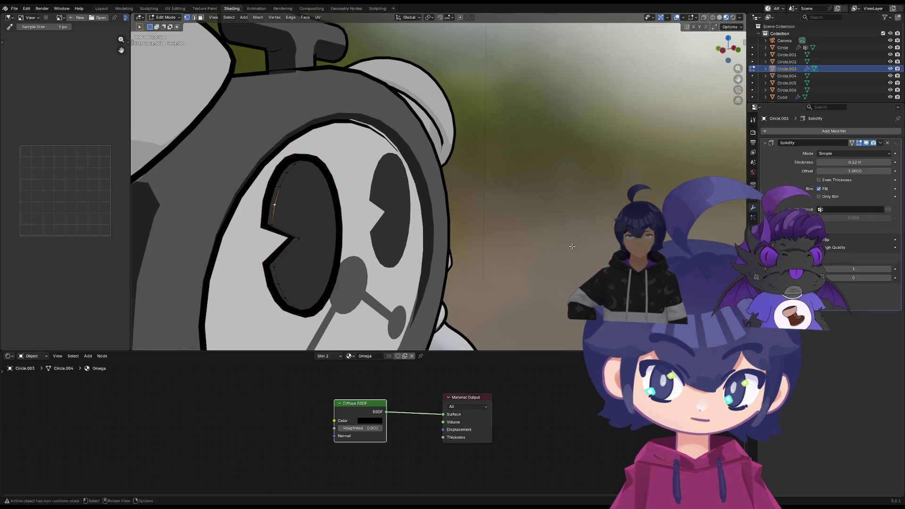
scroll(585, 265, down, 5)
click(586, 265)
mouse_move(586, 268)
middle_down()
mouse_move(529, 232)
mouse_move(594, 259)
mouse_move(476, 213)
middle_up()
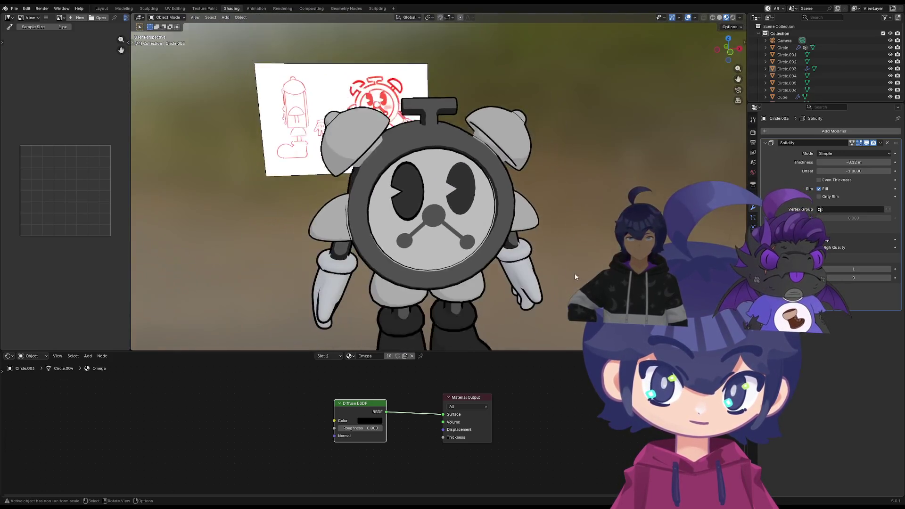
click(477, 215)
Give the right eye a second material slot using the Omega material
click(753, 257)
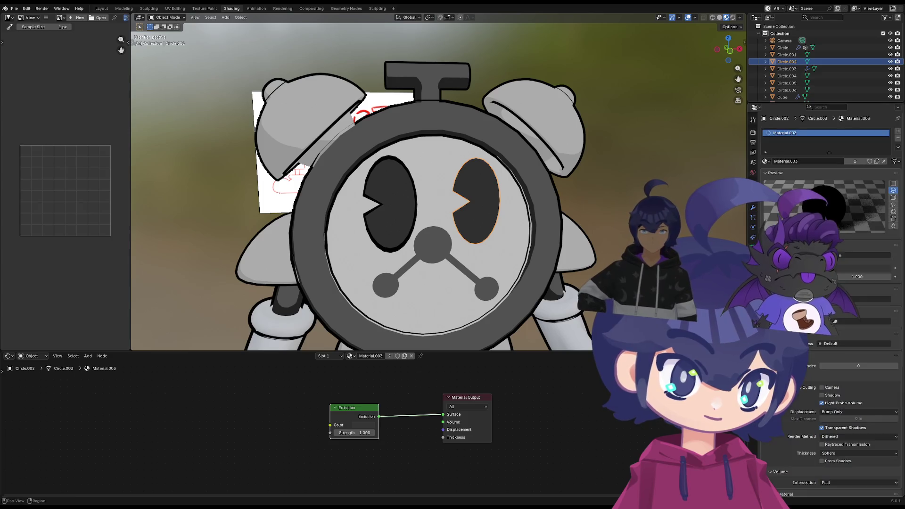
click(898, 132)
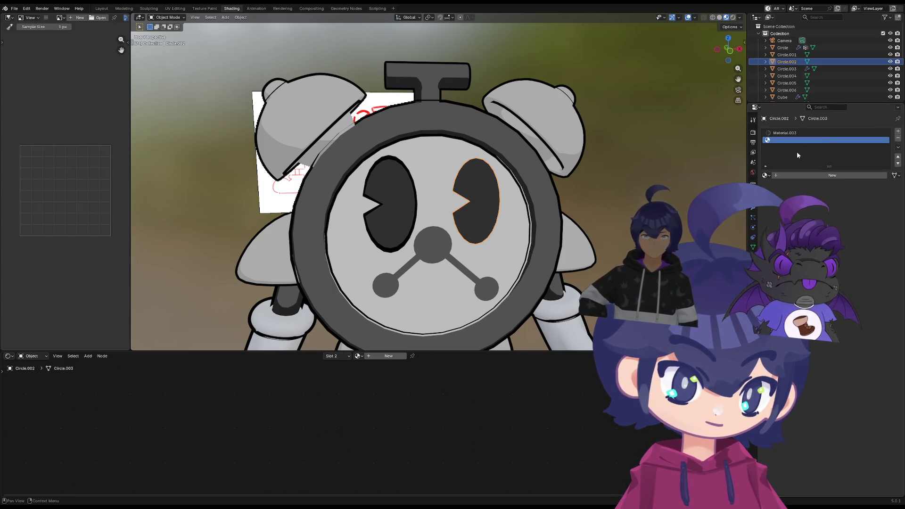
click(767, 176)
click(778, 222)
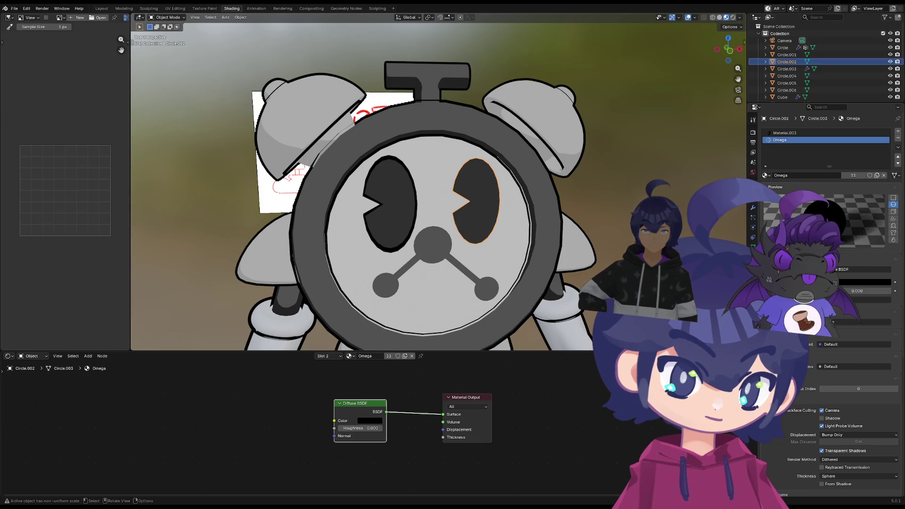
middle_drag(532, 214, 552, 217)
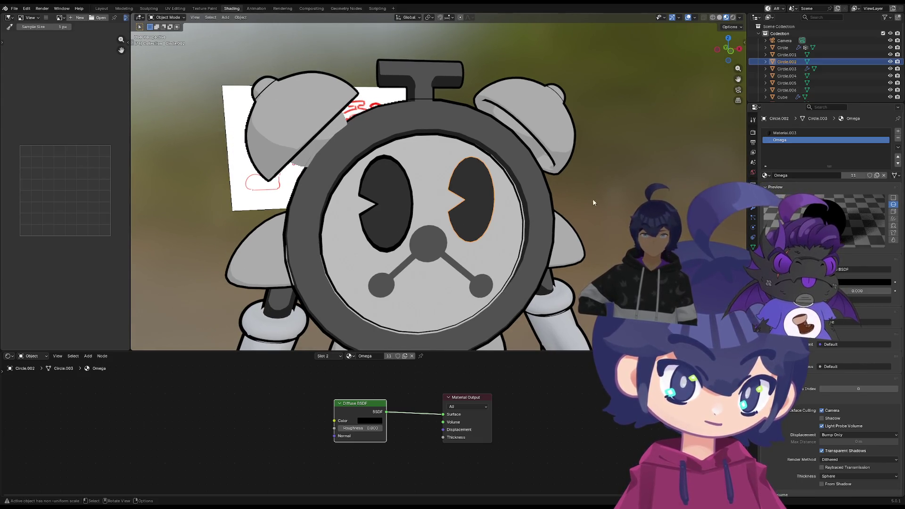
scroll(481, 253, down, 4)
mouse_move(483, 248)
middle_down()
mouse_move(468, 231)
mouse_move(463, 241)
mouse_move(537, 233)
mouse_move(549, 222)
middle_up()
scroll(463, 239, up, 6)
Select the right eye piece and open its Add Modifier list in the Modifier tab
click(753, 208)
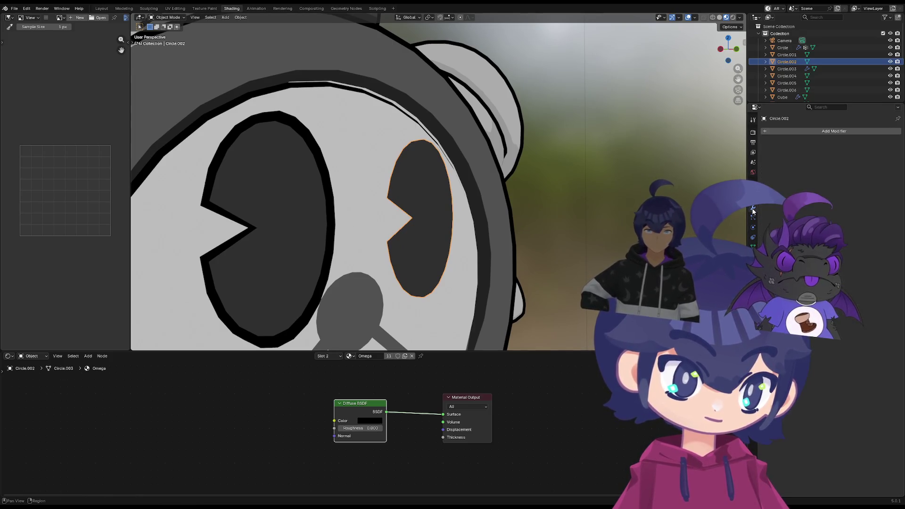
click(316, 245)
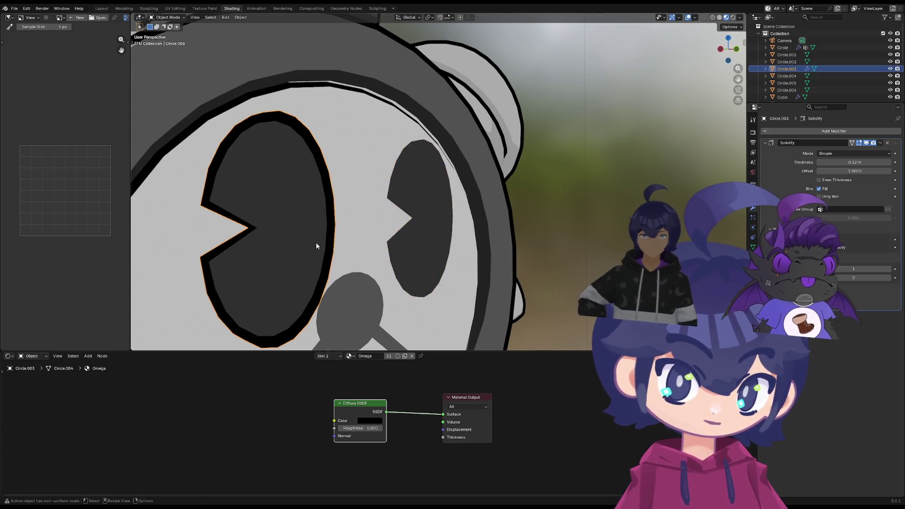
right_click(788, 170)
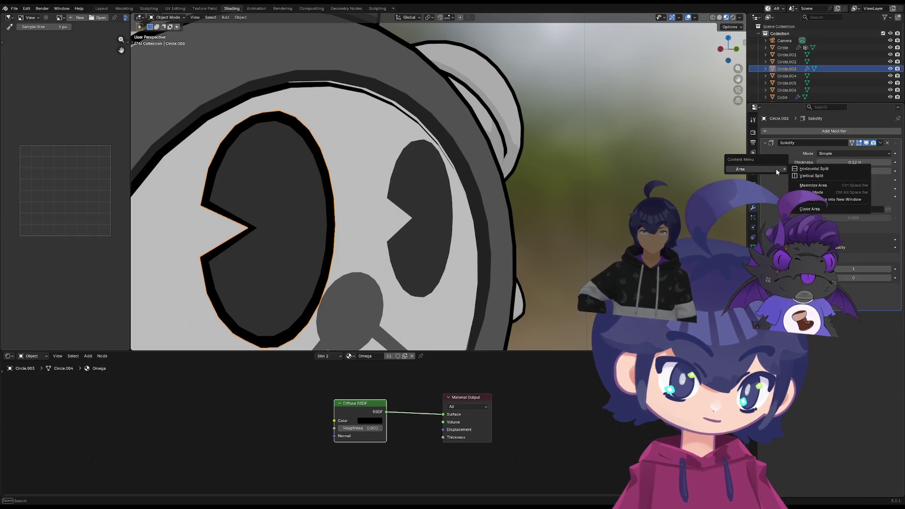
click(436, 198)
click(793, 130)
Add a Solidify modifier to the right eye with thickness about -0.13 m
text(s)
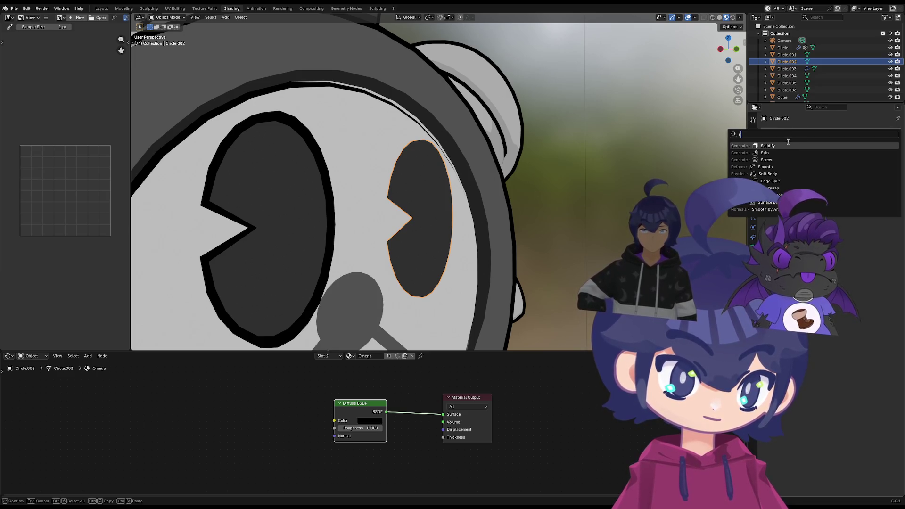
click(786, 146)
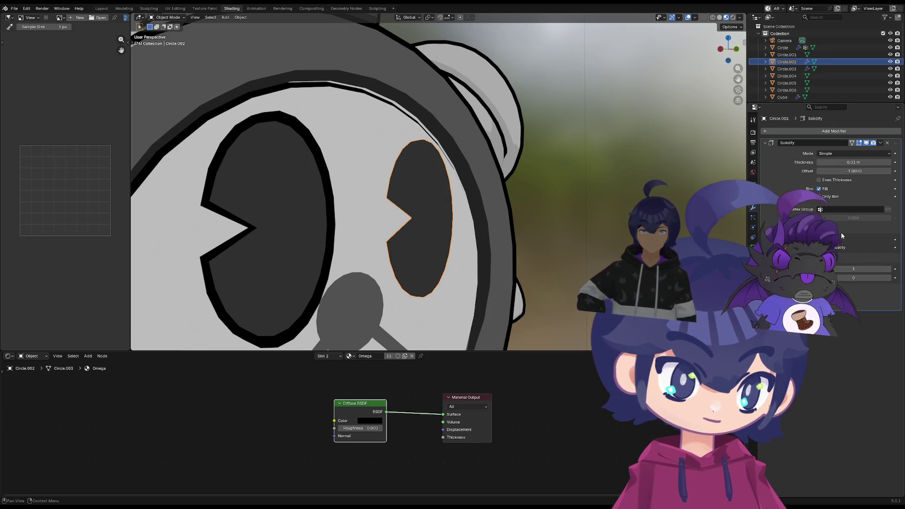
mouse_move(854, 163)
mouse_down()
mouse_move(835, 162)
mouse_move(863, 163)
mouse_move(830, 162)
mouse_up()
click(862, 162)
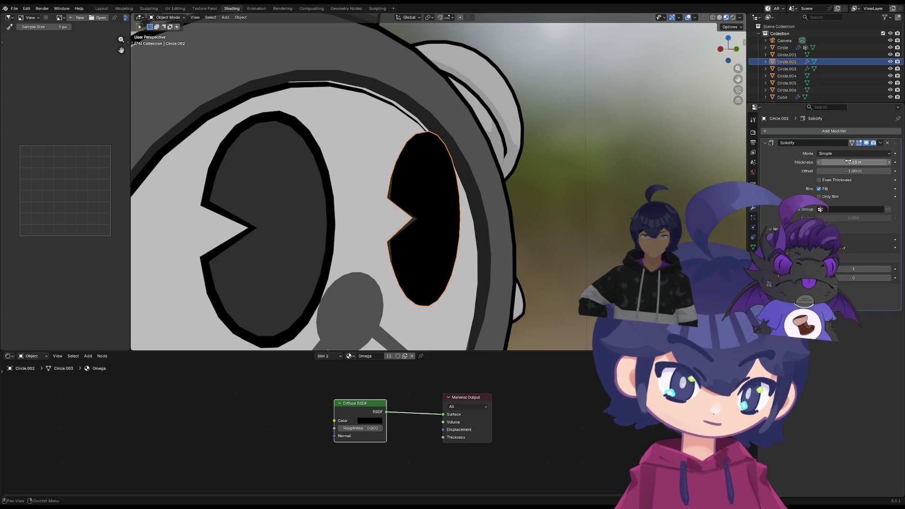
drag(849, 162, 854, 162)
mouse_move(853, 162)
mouse_down()
mouse_move(832, 162)
mouse_move(842, 175)
mouse_up()
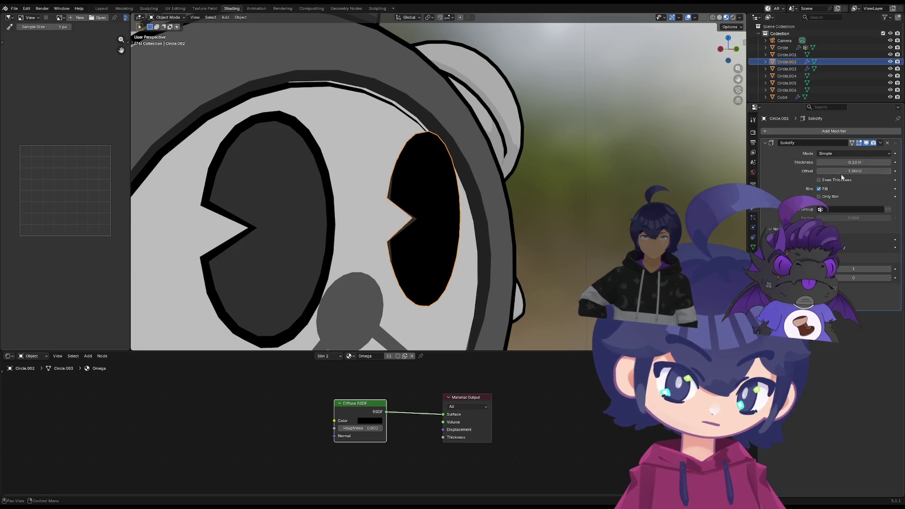
middle_drag(577, 231, 561, 229)
Compare against the left eye and thin the right eye's Solidify shell slightly
click(278, 223)
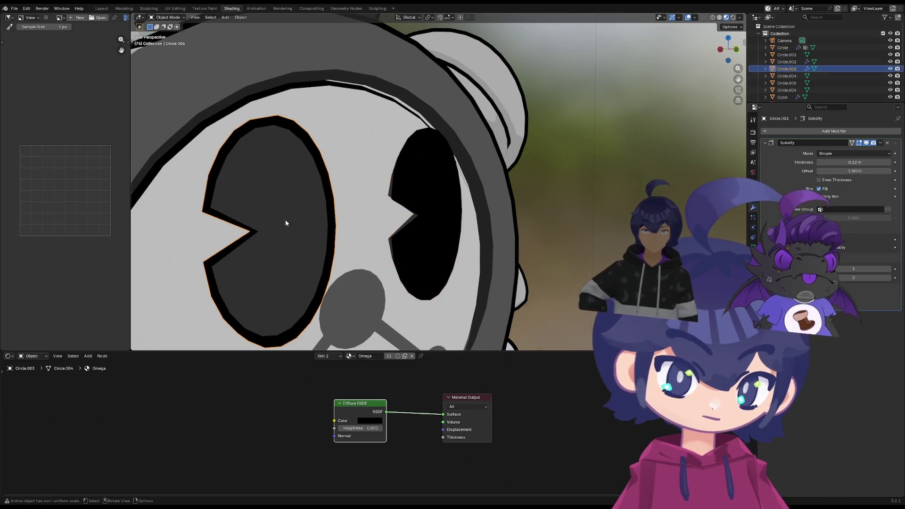
click(496, 216)
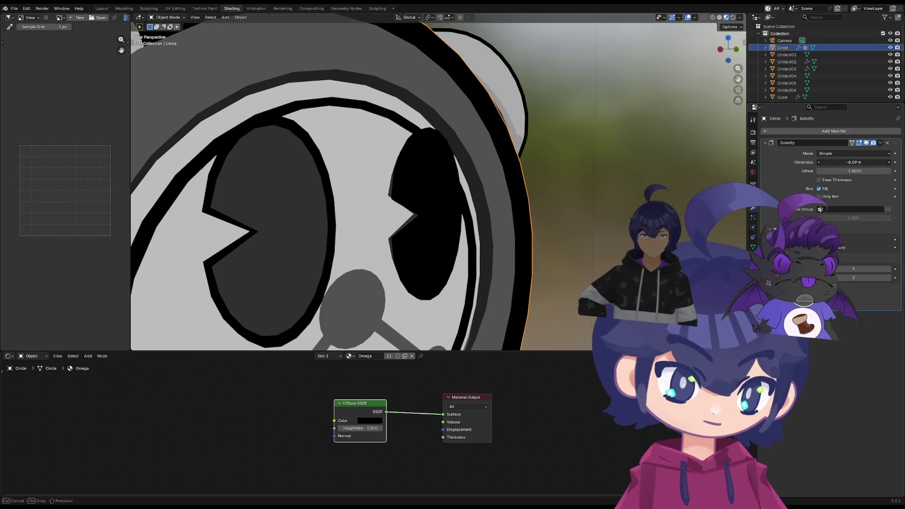
click(436, 216)
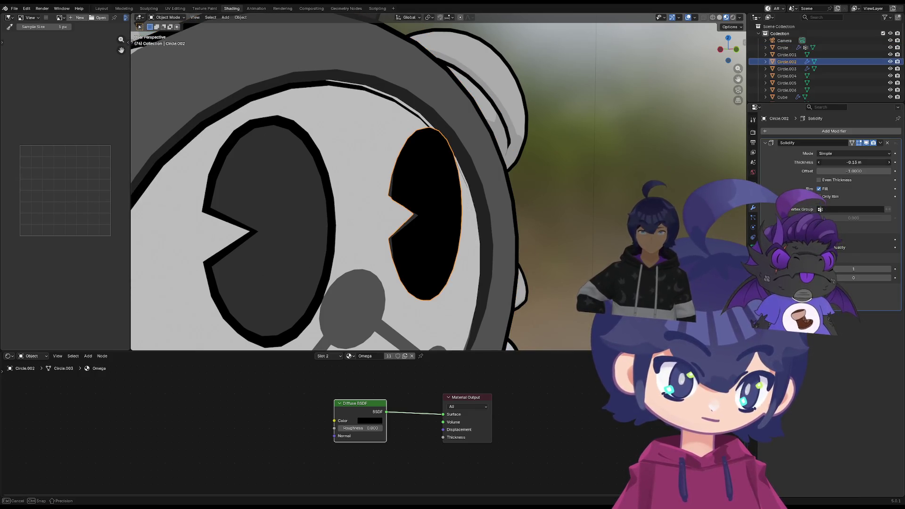
mouse_move(853, 162)
mouse_down()
mouse_move(882, 163)
mouse_move(863, 163)
mouse_up()
click(300, 226)
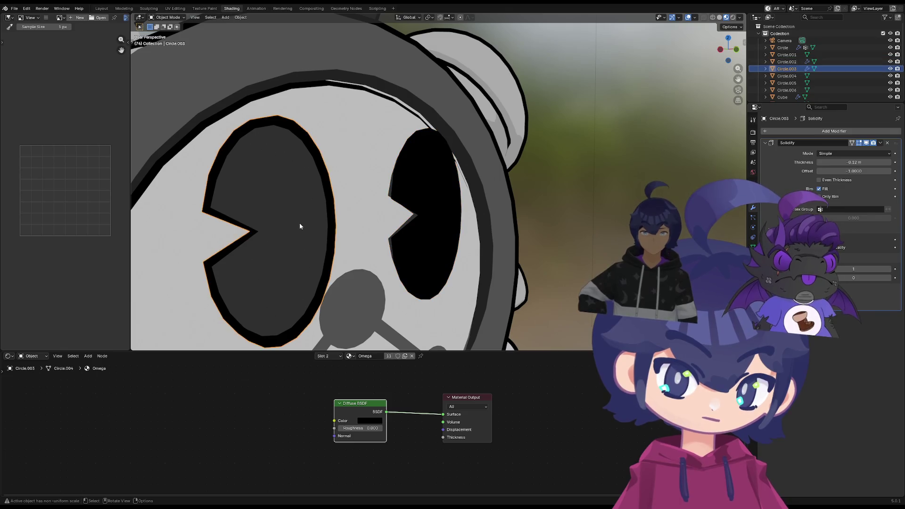
click(466, 222)
middle_drag(468, 226, 422, 234)
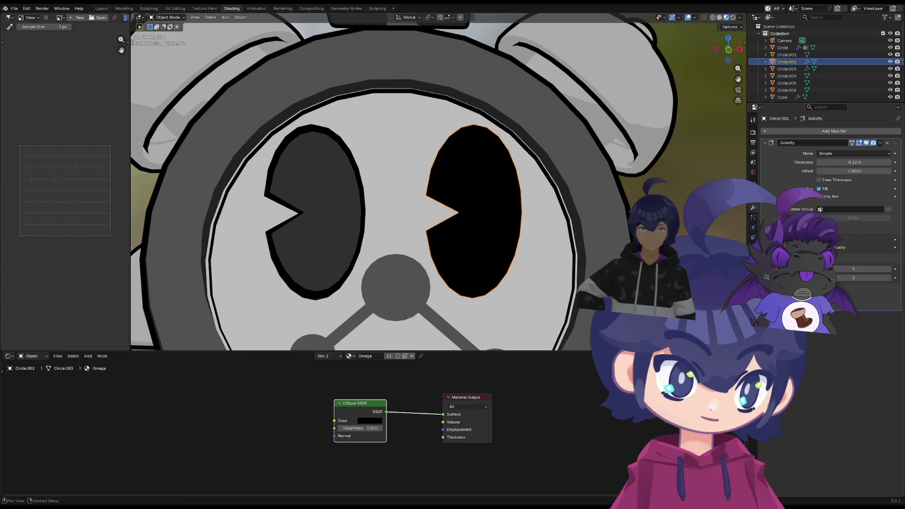
Review the right eye's material and physics settings, then return to its modifiers
click(753, 256)
scroll(825, 236, down, 5)
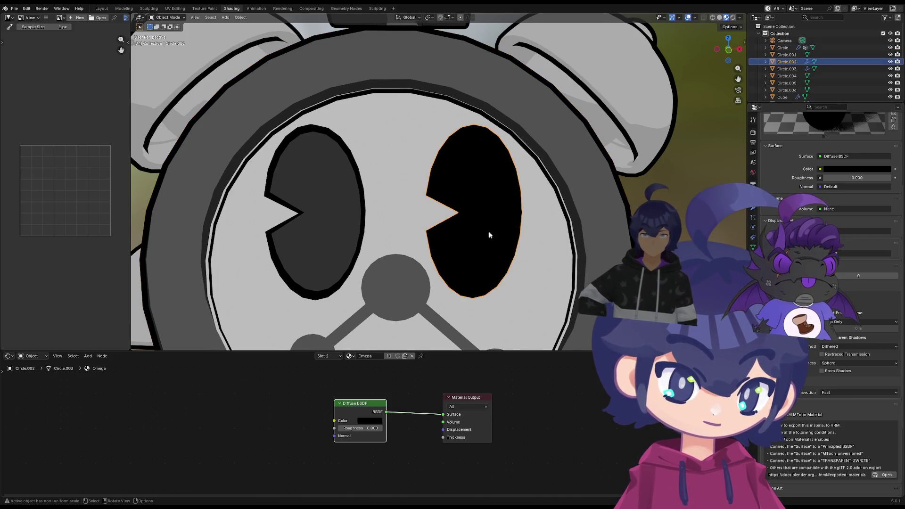
scroll(825, 236, up, 5)
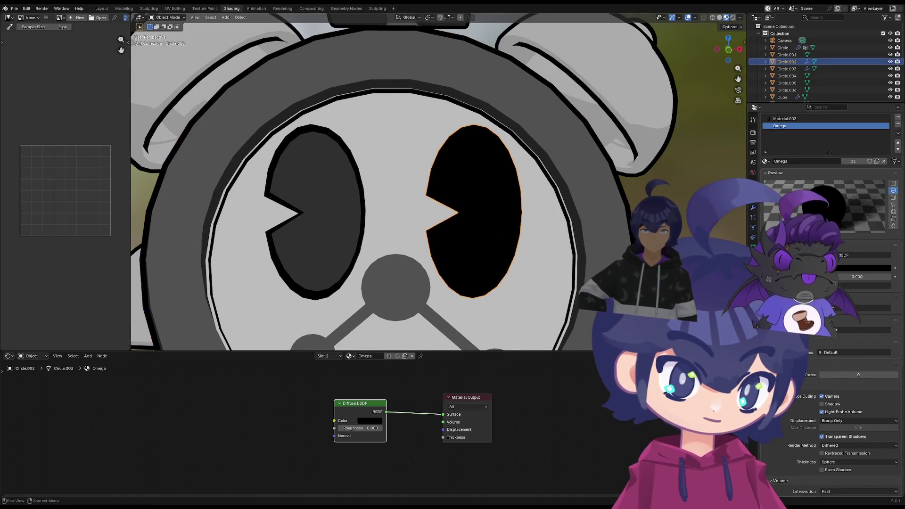
click(753, 209)
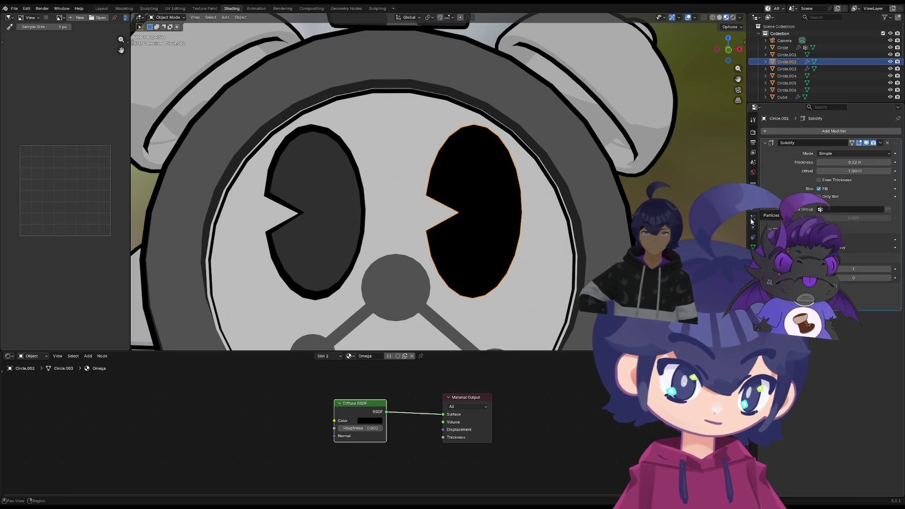
click(753, 226)
click(753, 208)
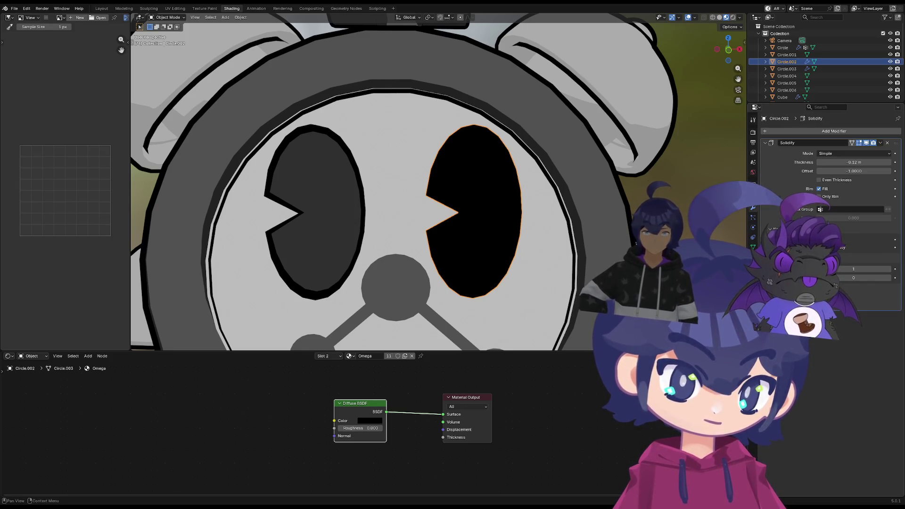
Set the Solidify offset to 1 and test larger thicknesses, cancelling them
mouse_move(885, 267)
mouse_down()
mouse_move(896, 267)
mouse_move(884, 267)
mouse_up()
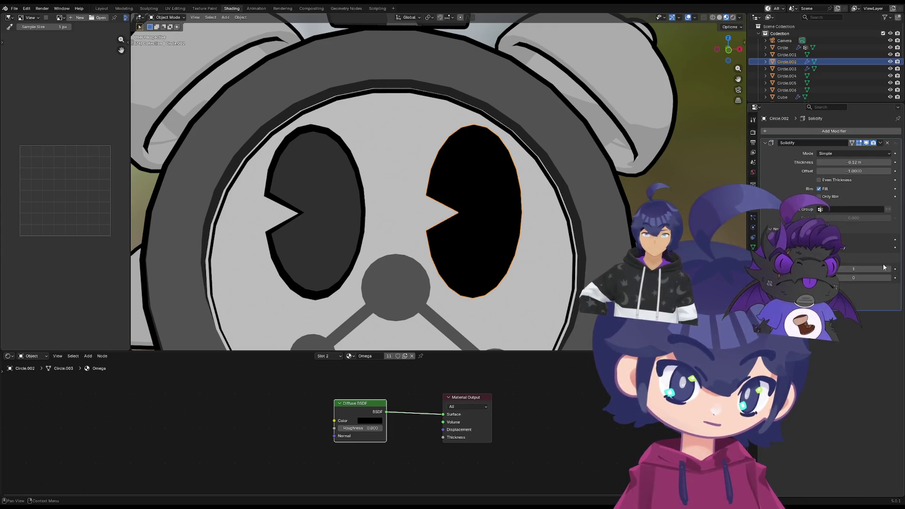
mouse_move(844, 171)
mouse_down()
mouse_move(886, 170)
mouse_move(843, 163)
mouse_up()
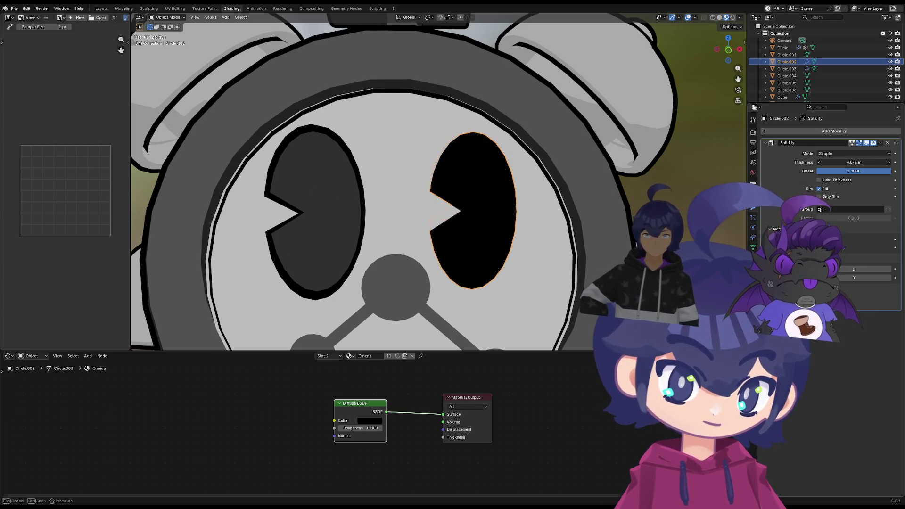
key(Escape)
middle_drag(542, 226, 576, 233)
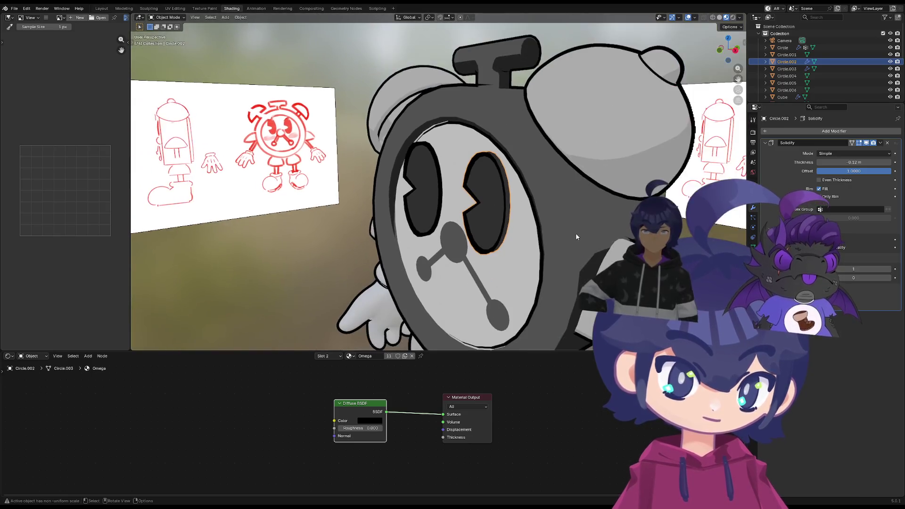
drag(864, 162, 887, 162)
key(Escape)
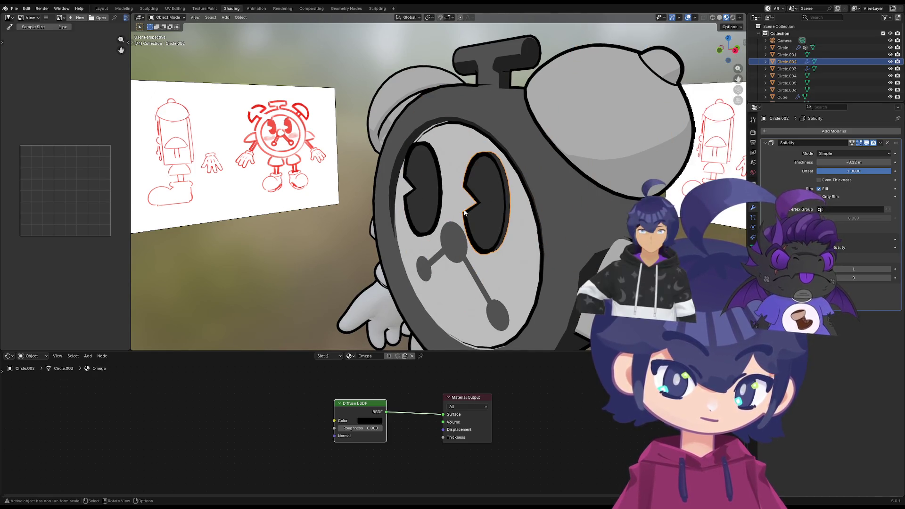
Inspect the eyes closely from a steep side view, selecting the rim and left eye
scroll(514, 174, up, 5)
mouse_move(505, 198)
middle_down()
mouse_move(494, 217)
mouse_move(566, 235)
middle_up()
click(542, 228)
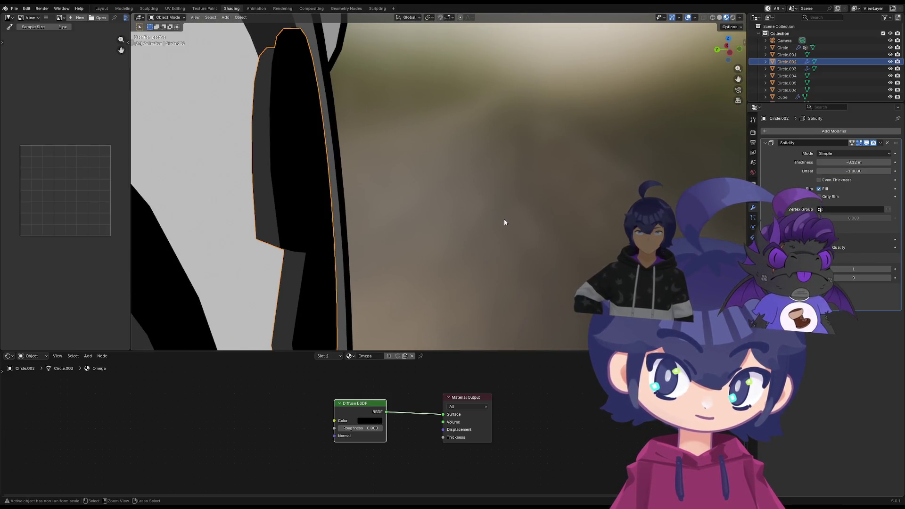
mouse_move(505, 218)
middle_down()
mouse_move(333, 222)
mouse_move(441, 223)
middle_up()
click(441, 222)
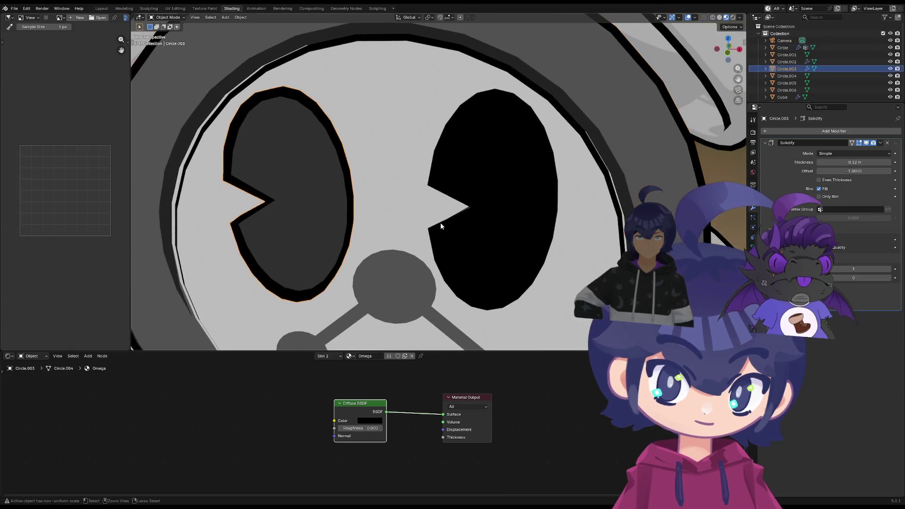
mouse_move(494, 206)
middle_down()
mouse_move(539, 200)
mouse_move(571, 157)
mouse_move(559, 157)
middle_up()
Assign the Omega material to the right eye
key(Tab)
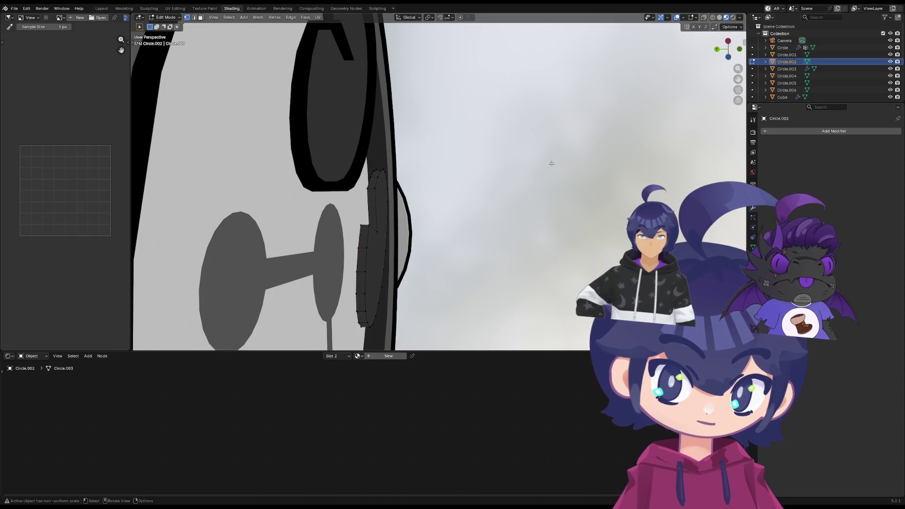
scroll(514, 196, up, 4)
key(Tab)
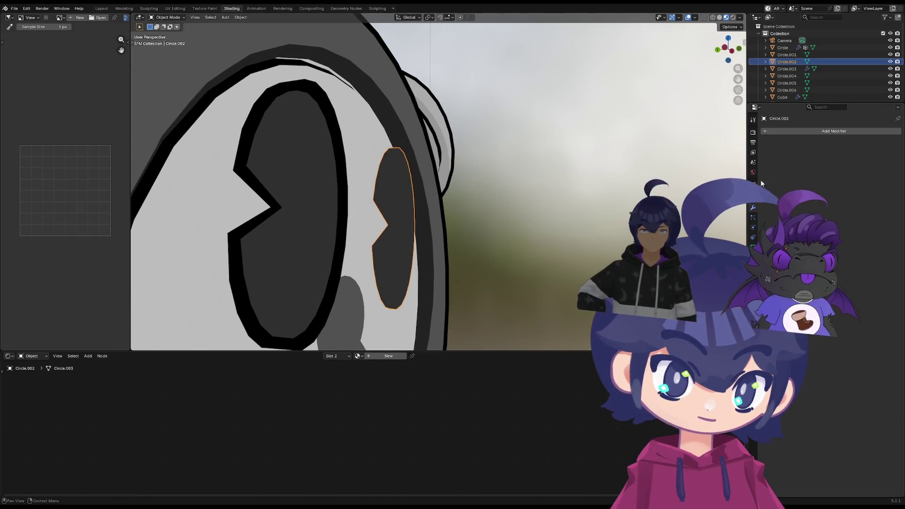
click(753, 256)
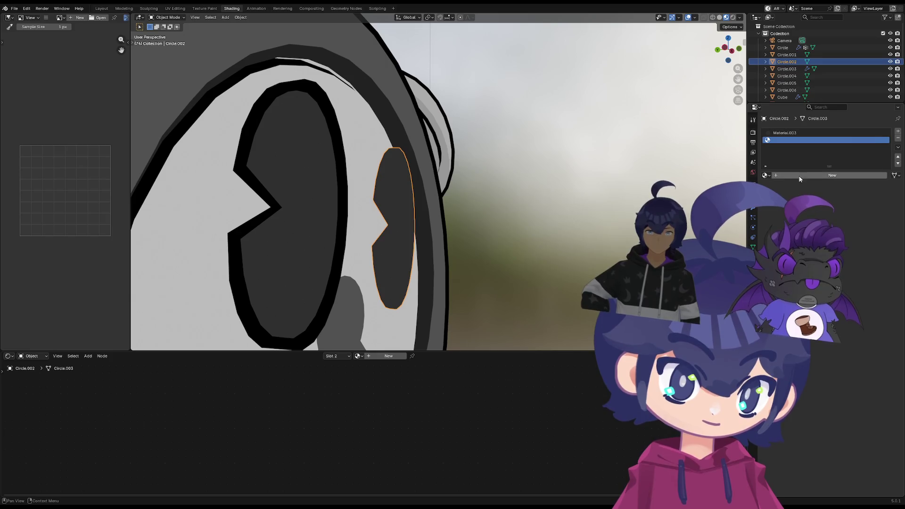
click(766, 175)
click(779, 229)
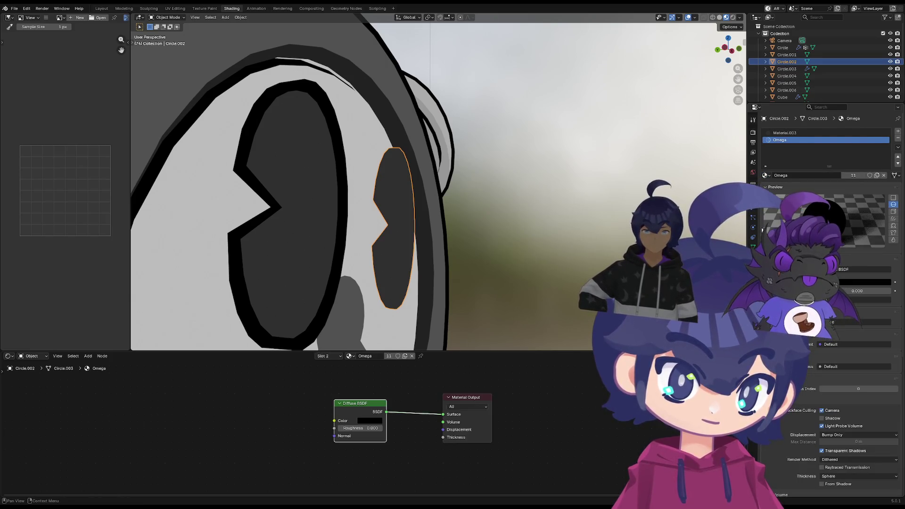
click(753, 207)
Add a Solidify modifier to the right eye and push its thickness negative
click(784, 131)
text(s)
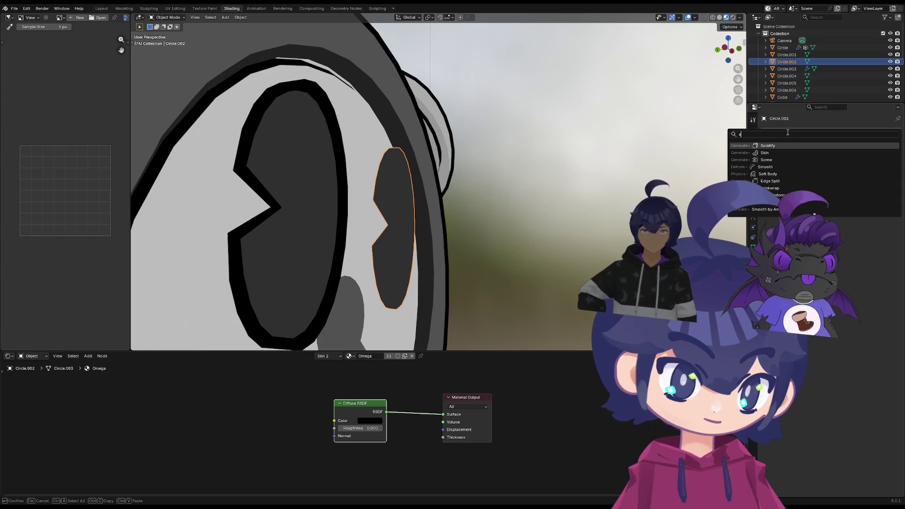
click(811, 186)
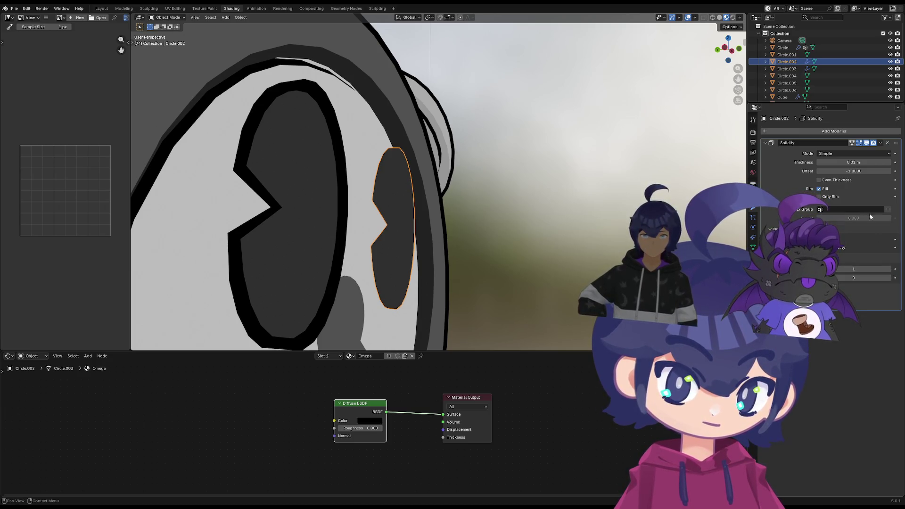
mouse_move(854, 162)
mouse_down()
mouse_move(811, 162)
mouse_move(854, 162)
mouse_up()
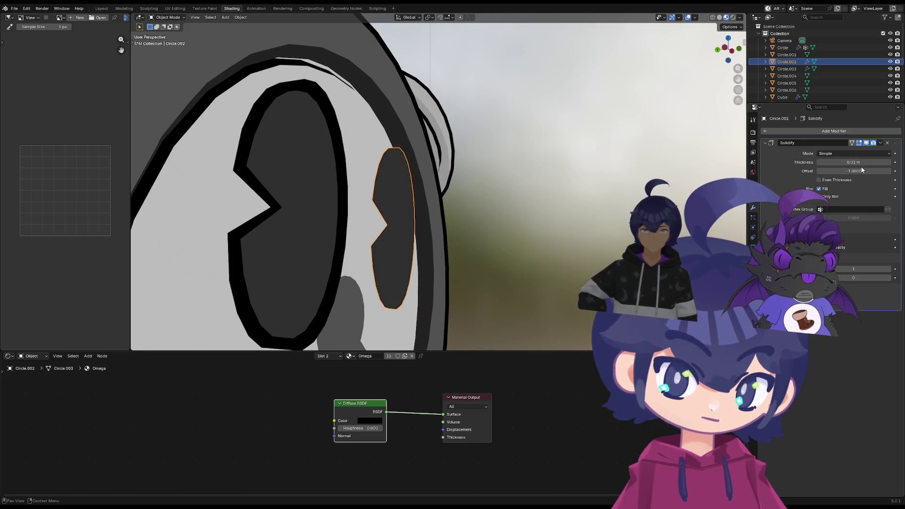
click(307, 211)
click(408, 208)
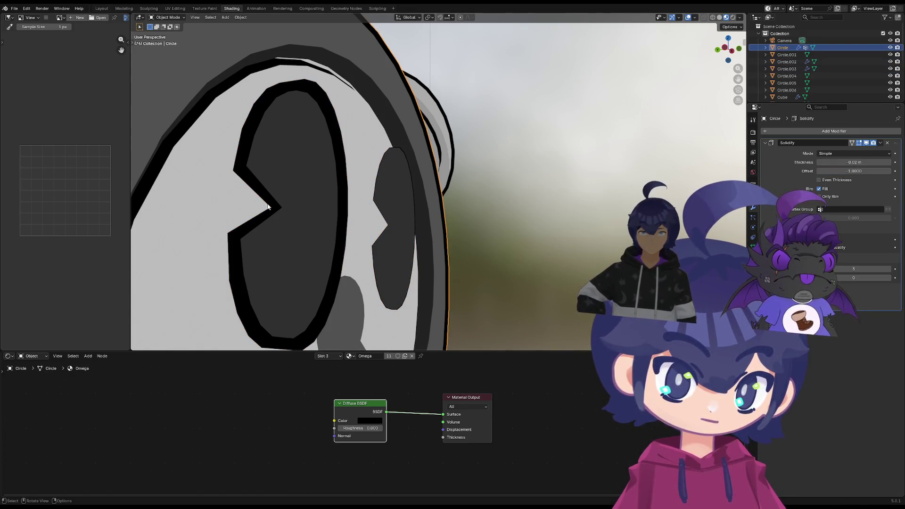
click(329, 190)
Try other right-eye outline thicknesses, then undo back to the thin 0.01 m outline
click(329, 191)
click(317, 191)
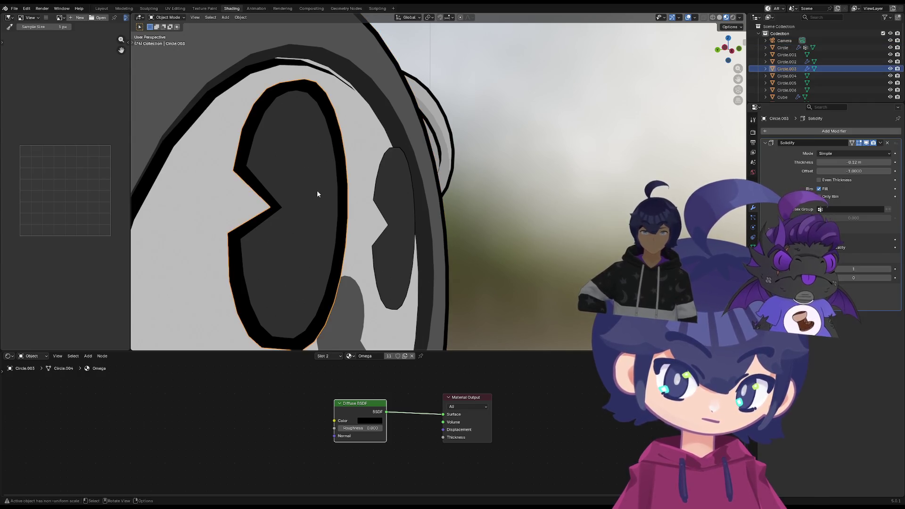
click(402, 200)
mouse_move(859, 162)
mouse_down()
mouse_move(804, 162)
mouse_move(860, 162)
mouse_up()
key(ctrl+z)
middle_drag(330, 212, 380, 226)
key(ctrl+z)
key(ctrl+z)
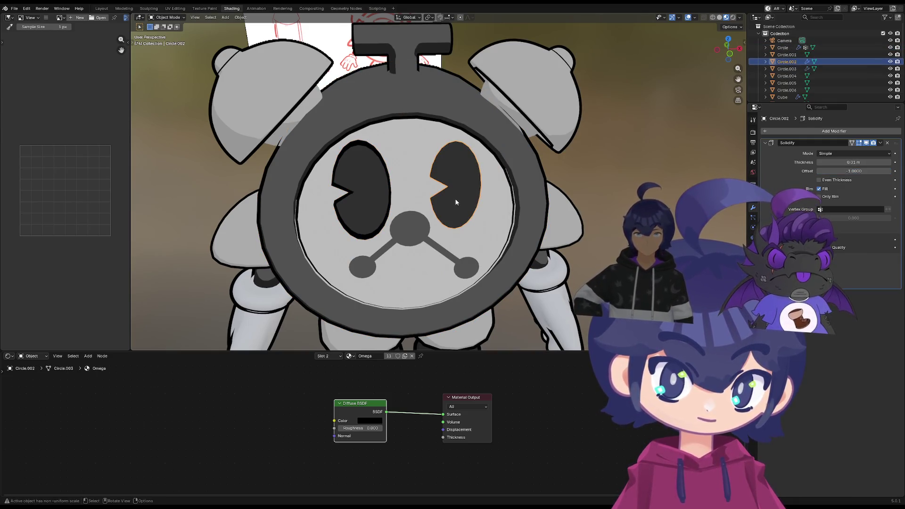
Delete the old right eye and duplicate the left eye
key(Delete)
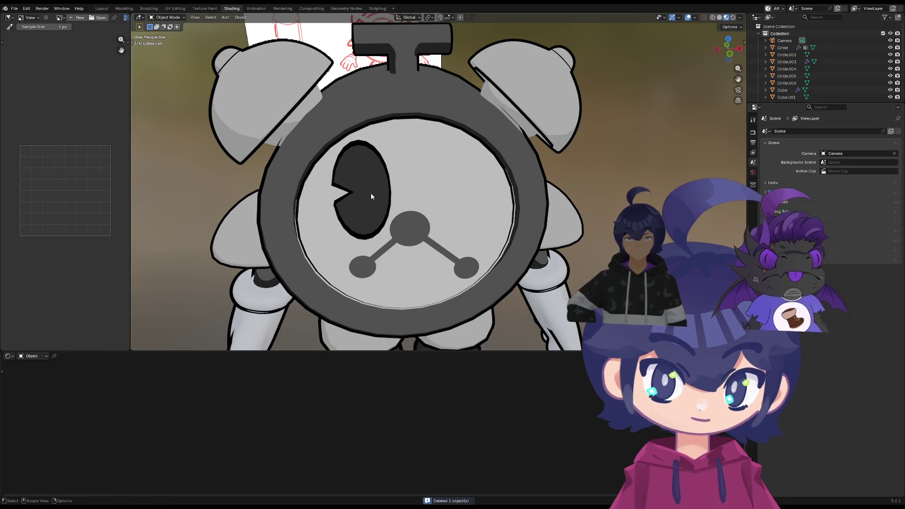
click(370, 193)
key(shift+d)
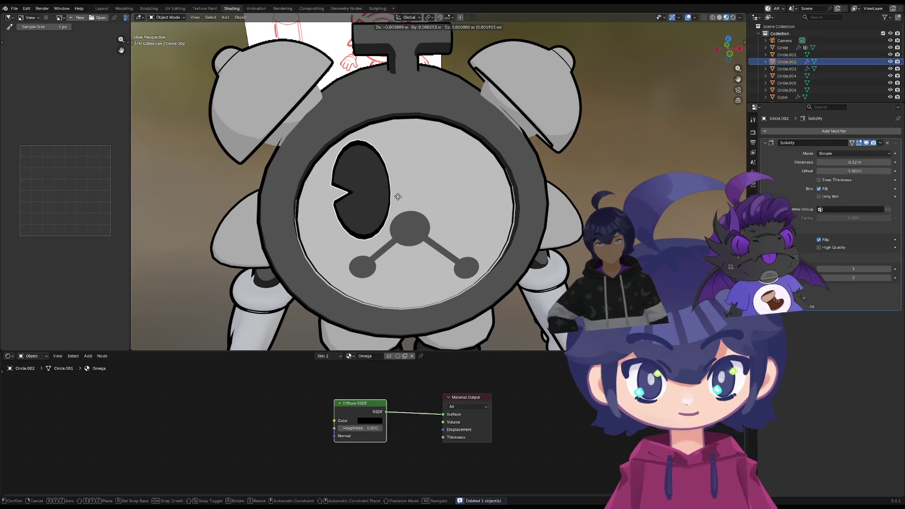
key(x)
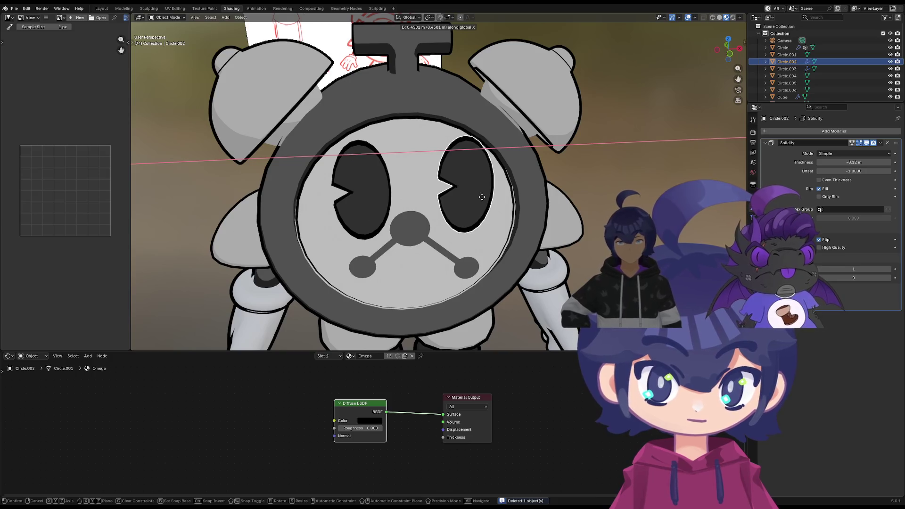
click(482, 197)
In front view, slide the copied eye along X onto the face's right side
key(KP_1)
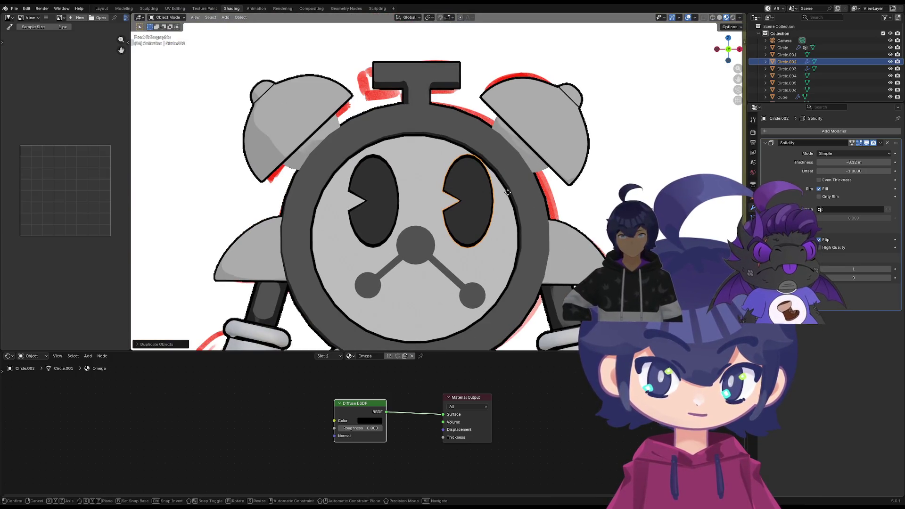
key(z)
key(x)
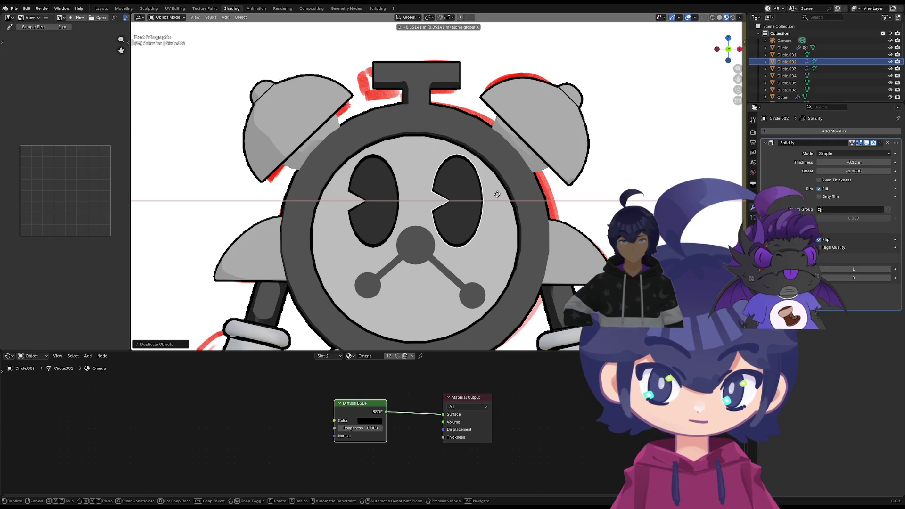
click(498, 194)
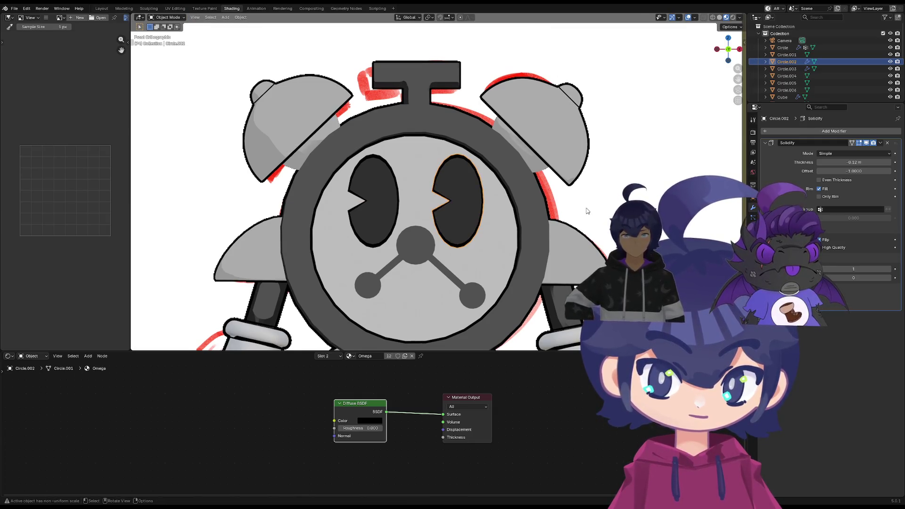
click(499, 241)
scroll(499, 240, down, 4)
mouse_move(452, 253)
middle_down()
mouse_move(471, 206)
mouse_move(532, 222)
mouse_move(494, 226)
middle_up()
mouse_move(399, 232)
middle_down()
mouse_move(417, 231)
mouse_move(440, 213)
mouse_move(456, 216)
mouse_move(485, 179)
mouse_move(468, 229)
mouse_move(477, 207)
mouse_move(479, 245)
mouse_move(404, 281)
mouse_move(452, 290)
mouse_move(470, 305)
mouse_move(429, 244)
mouse_move(307, 229)
mouse_move(332, 230)
middle_up()
Switch to the front view and select both clock hands with the nose active
key(KP_7)
key(grave)
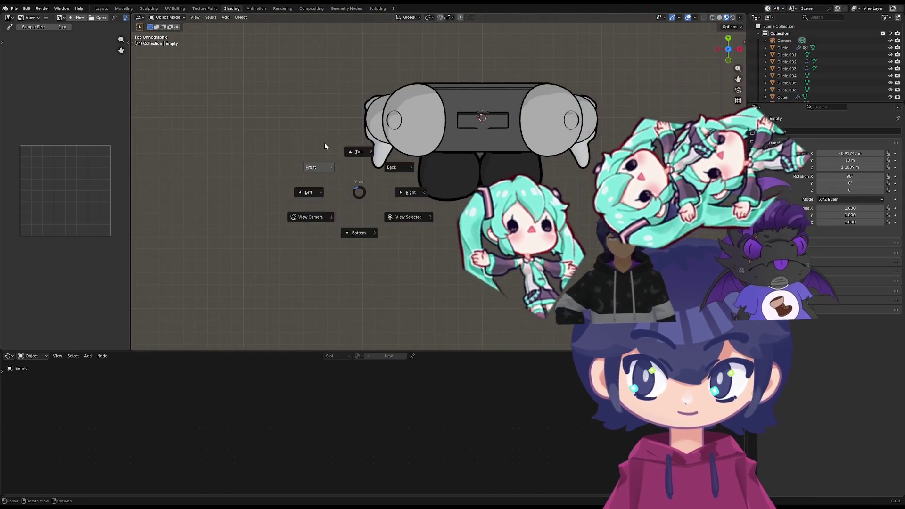
click(330, 146)
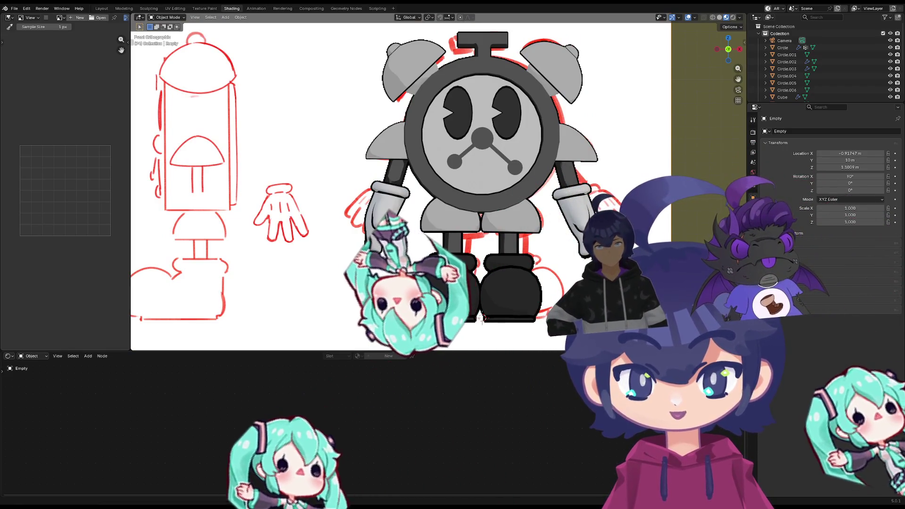
shift+middle_drag(367, 259, 344, 255)
scroll(332, 193, up, 3)
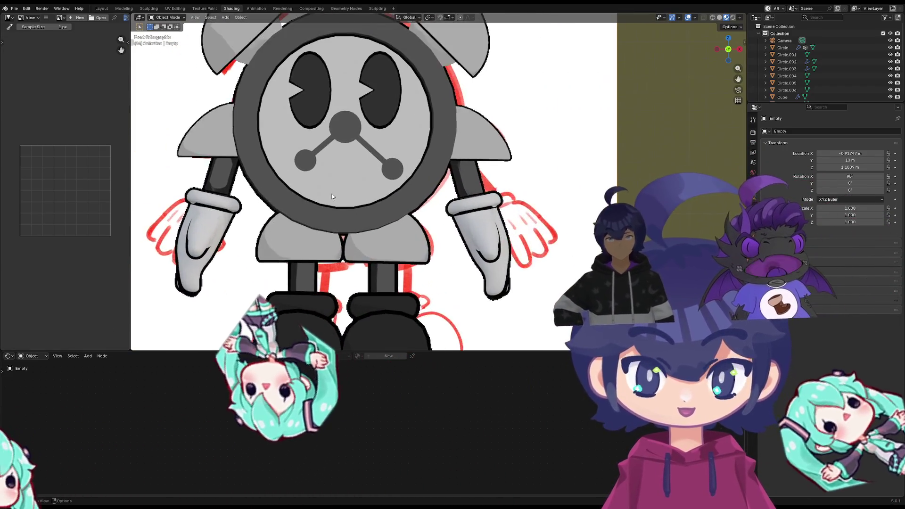
scroll(454, 197, down, 1)
click(454, 198)
middle_drag(453, 198, 436, 179)
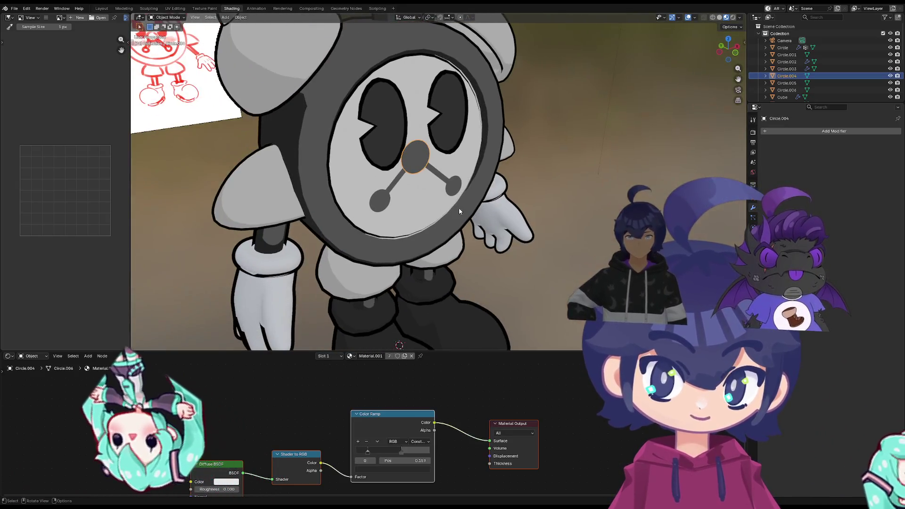
shift+click(379, 200)
shift+click(436, 179)
shift+click(412, 169)
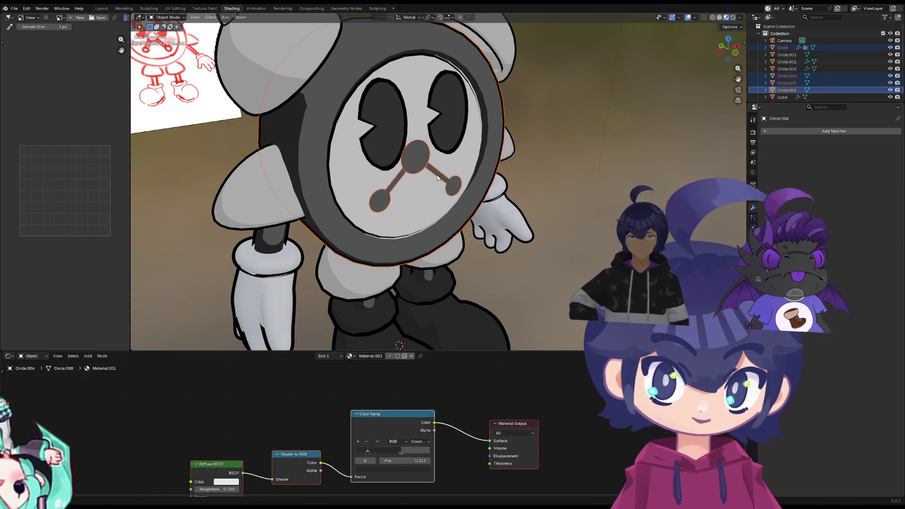
shift+click(438, 173)
In Edit Mode, extrude all hand geometry along Y and shift it into place
key(Tab)
key(a)
middle_drag(457, 189, 516, 198)
key(g)
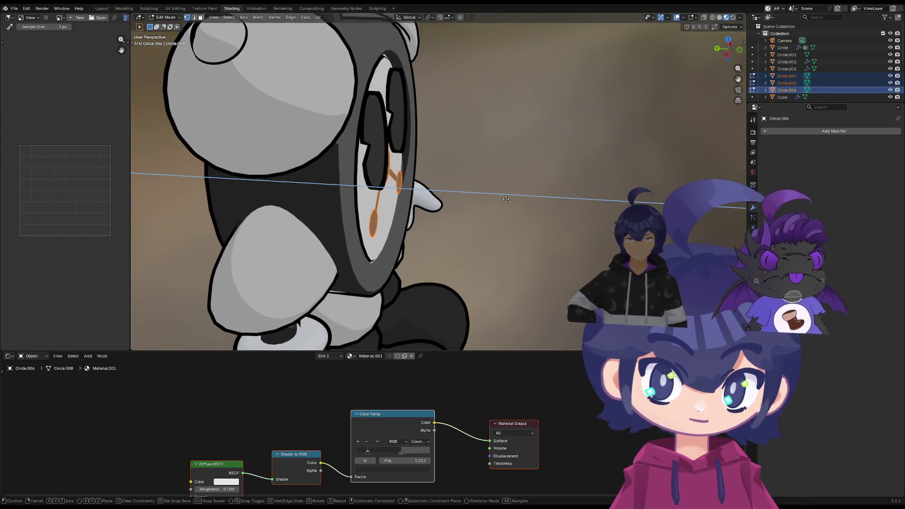
key(z)
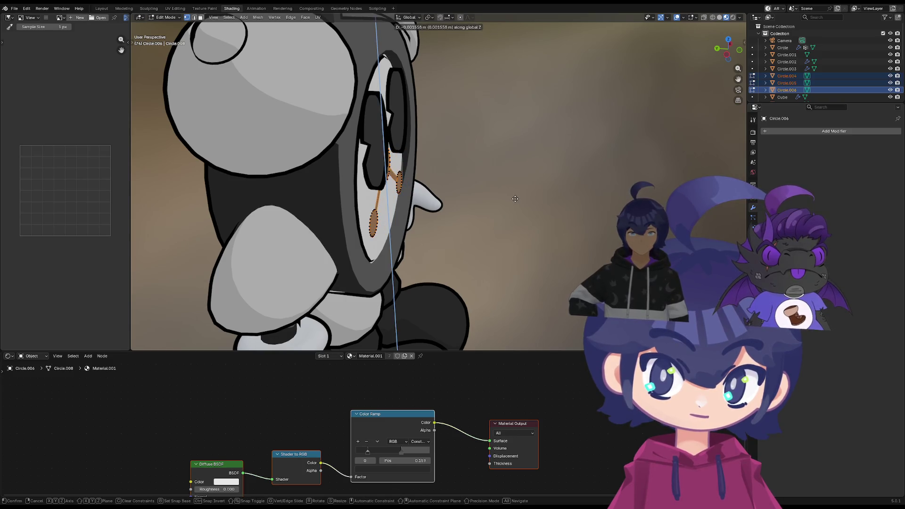
key(y)
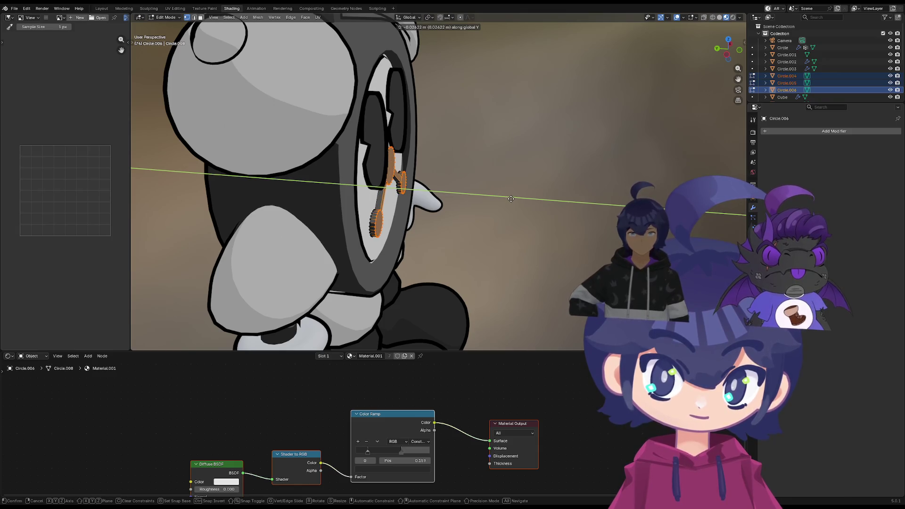
click(511, 199)
key(g)
key(x)
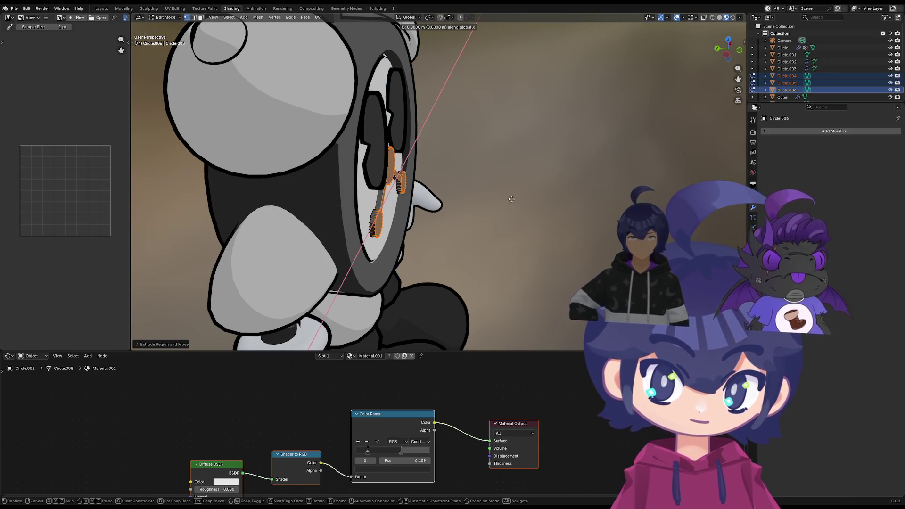
key(y)
click(511, 199)
key(Tab)
Select Cube.004 and orbit to a side angle on the character
mouse_move(512, 199)
middle_down()
mouse_move(500, 225)
mouse_move(467, 245)
mouse_move(444, 236)
mouse_move(483, 221)
mouse_move(544, 289)
mouse_move(466, 252)
mouse_move(431, 284)
mouse_move(452, 267)
mouse_move(402, 253)
middle_up()
click(564, 230)
scroll(498, 255, down, 3)
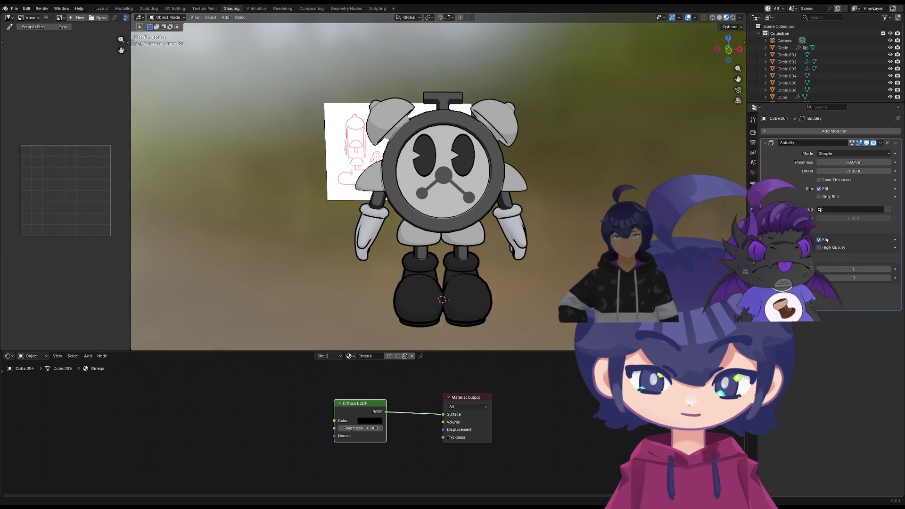
middle_drag(328, 313, 366, 309)
mouse_move(309, 279)
middle_down()
mouse_move(457, 250)
mouse_move(344, 97)
mouse_move(340, 240)
mouse_move(410, 291)
middle_up()
Give the clock's nose a second material slot using the Omega material
key(space)
click(467, 147)
scroll(471, 155, up, 6)
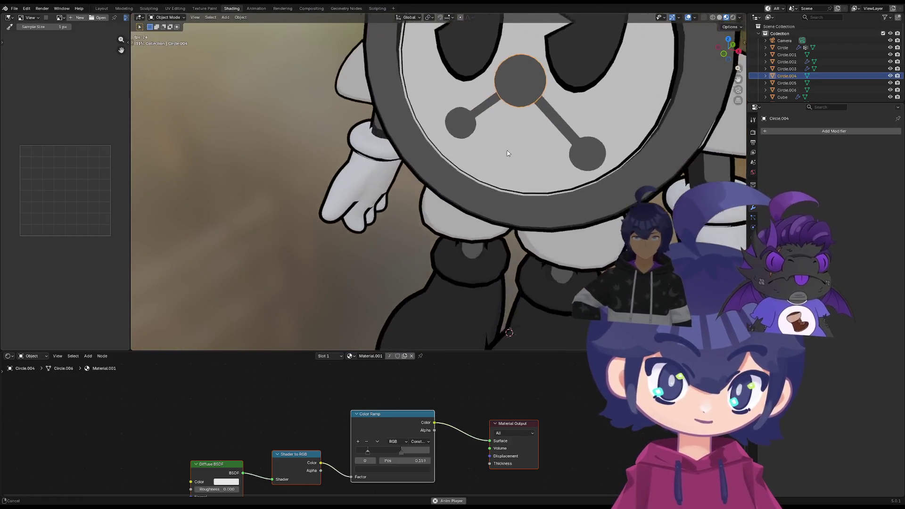
middle_drag(486, 190, 524, 198)
click(753, 172)
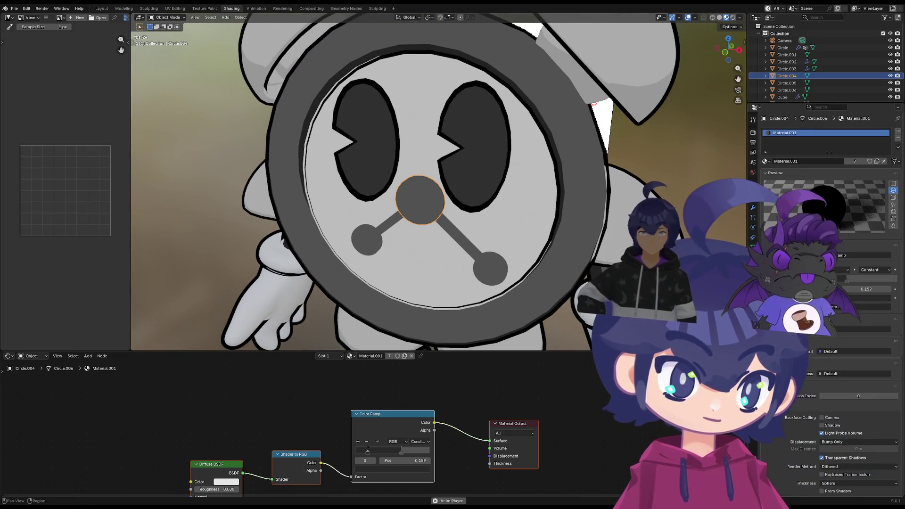
click(899, 132)
click(767, 175)
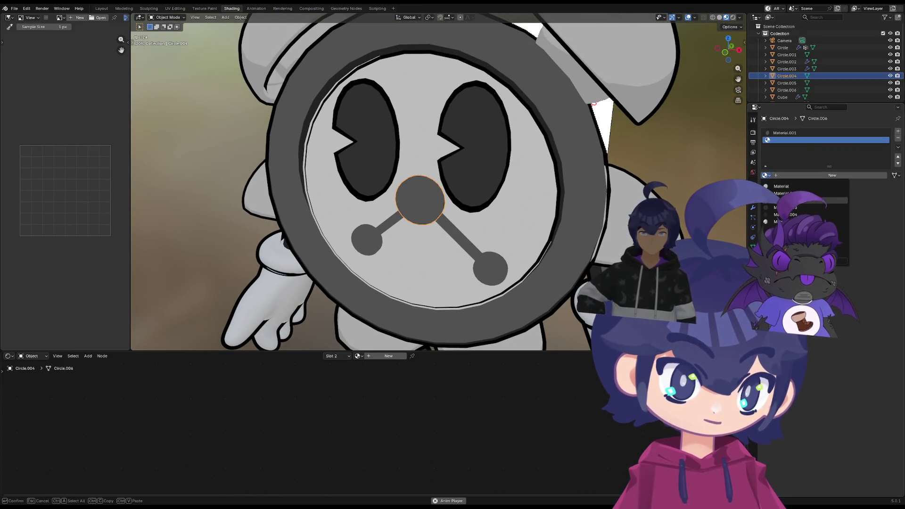
click(801, 228)
Add a Solidify modifier to the nose with thickness about -0.16 m
click(753, 208)
click(797, 131)
mouse_move(796, 171)
text(solid)
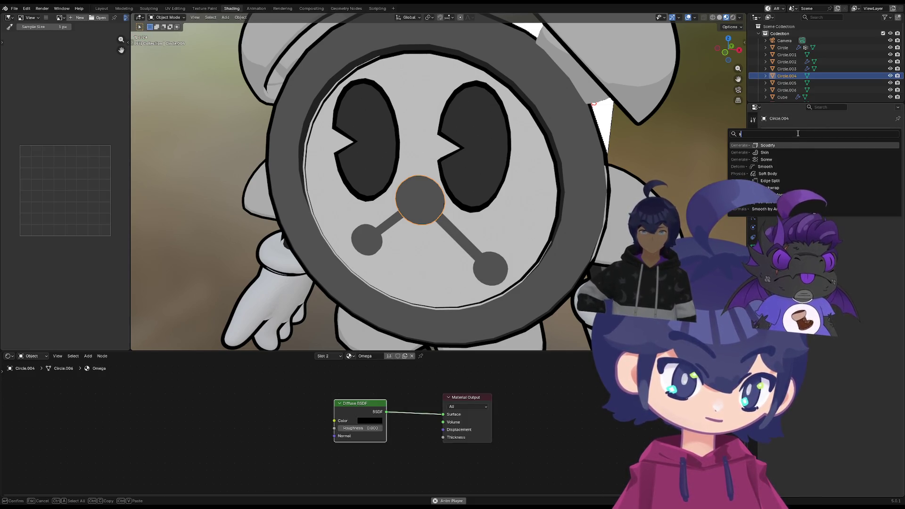
click(790, 146)
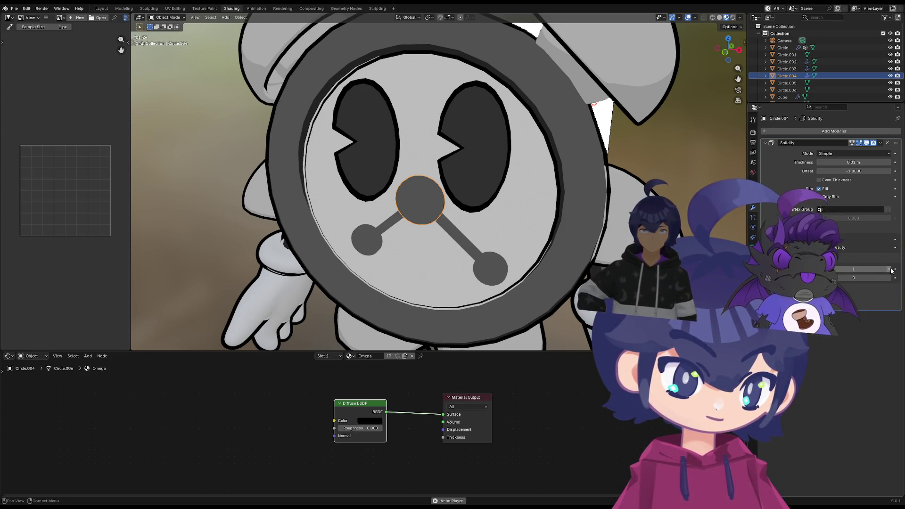
drag(854, 163, 844, 162)
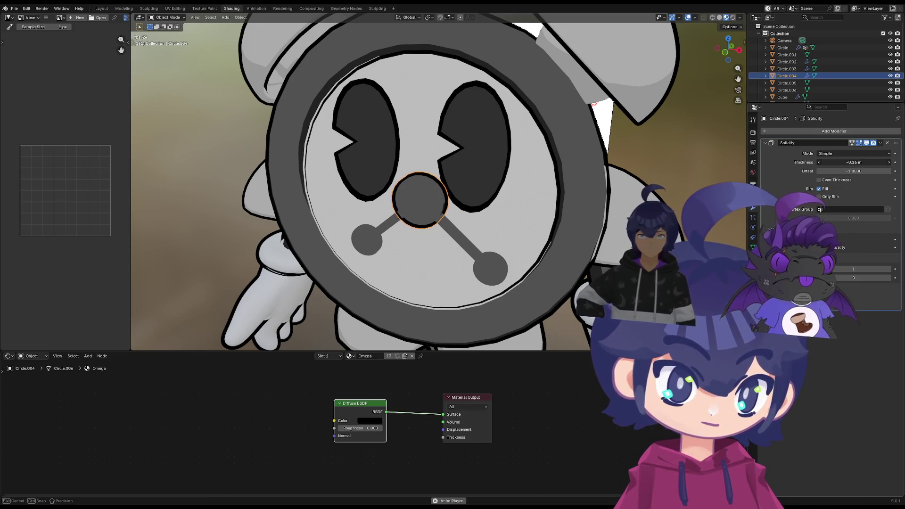
click(454, 227)
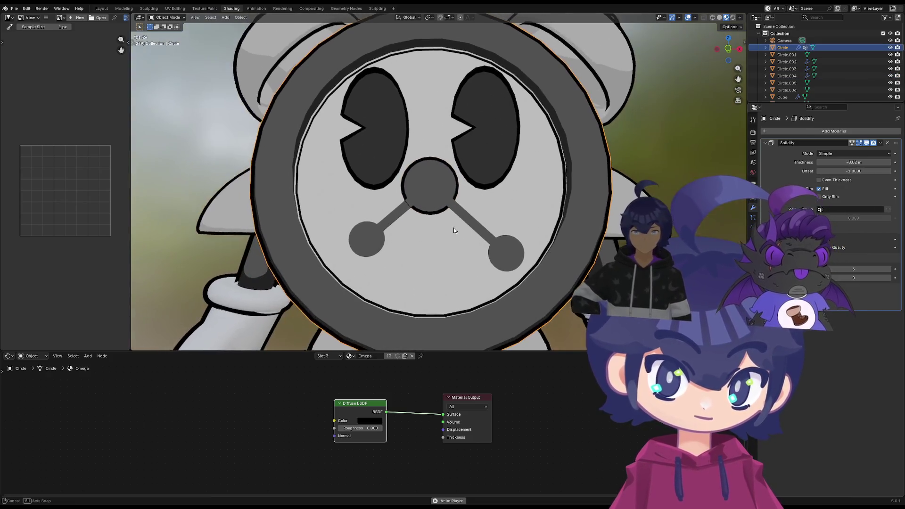
click(397, 215)
Add a Solidify modifier to the selected clock hand and adjust its thickness
shift+click(456, 210)
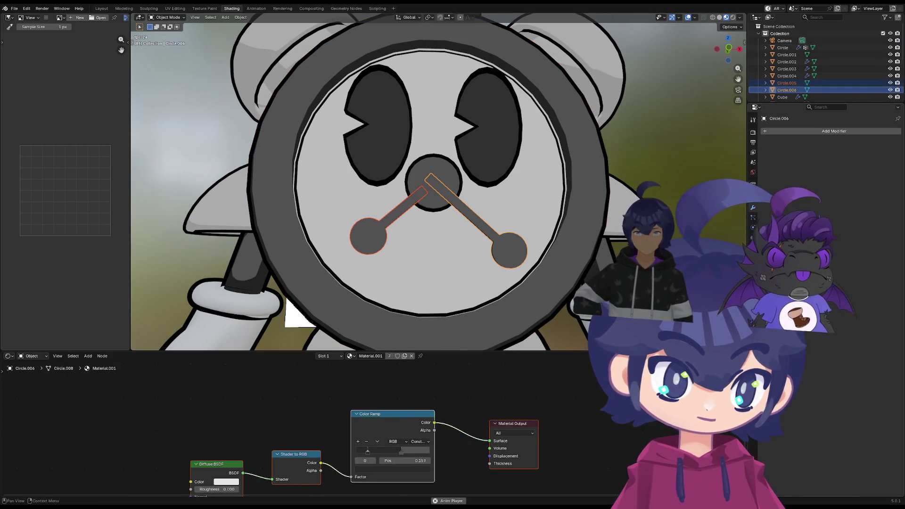
click(786, 132)
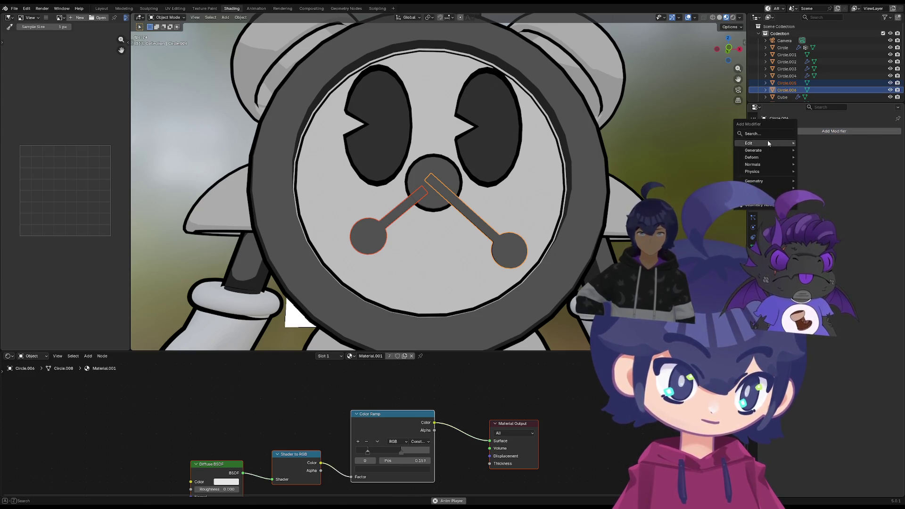
click(769, 152)
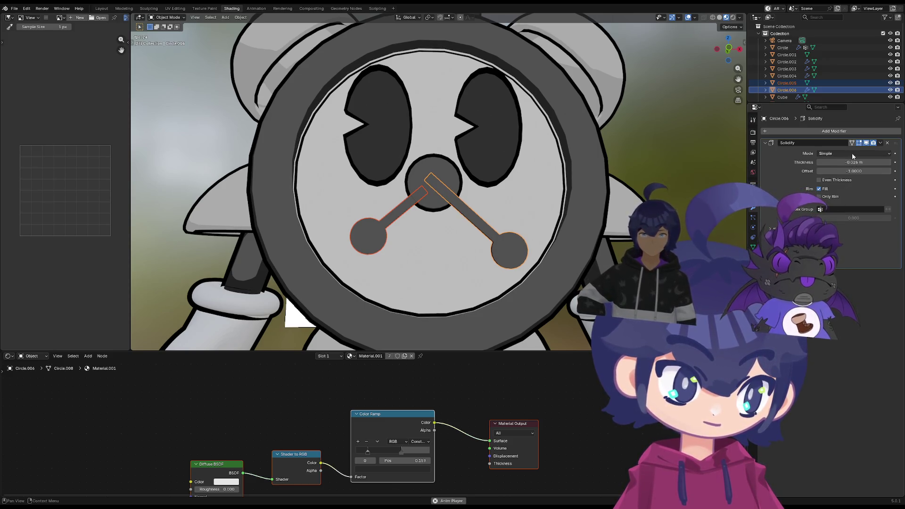
drag(862, 162, 848, 162)
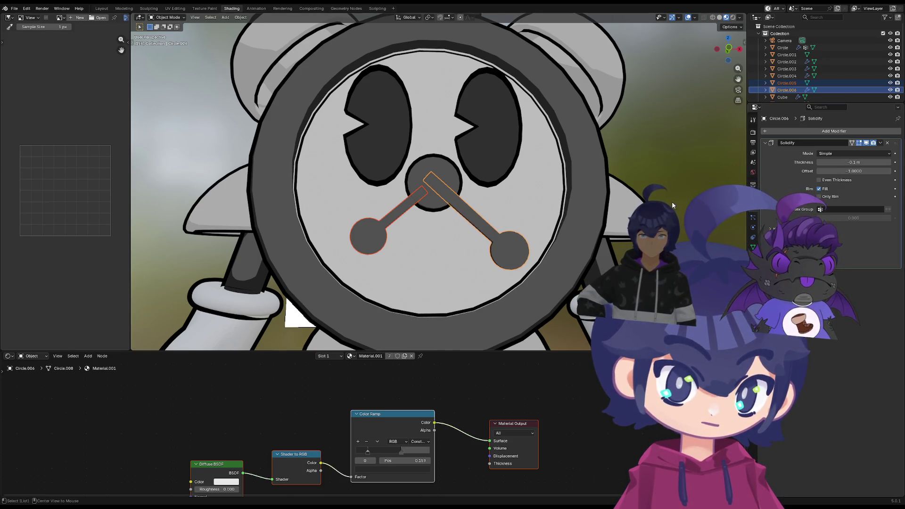
Add Solidify to the short hand, then set both hands' thickness to about -0.03 m
click(398, 213)
click(774, 131)
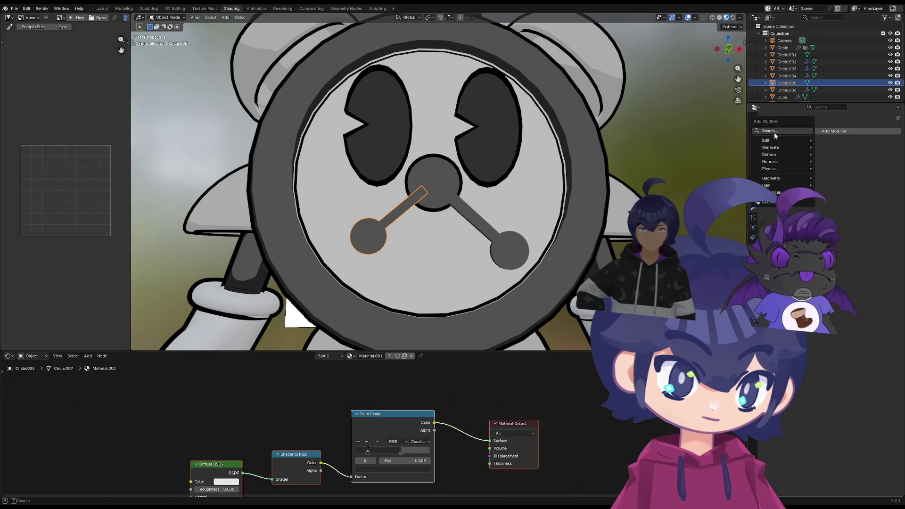
text(s)
click(774, 144)
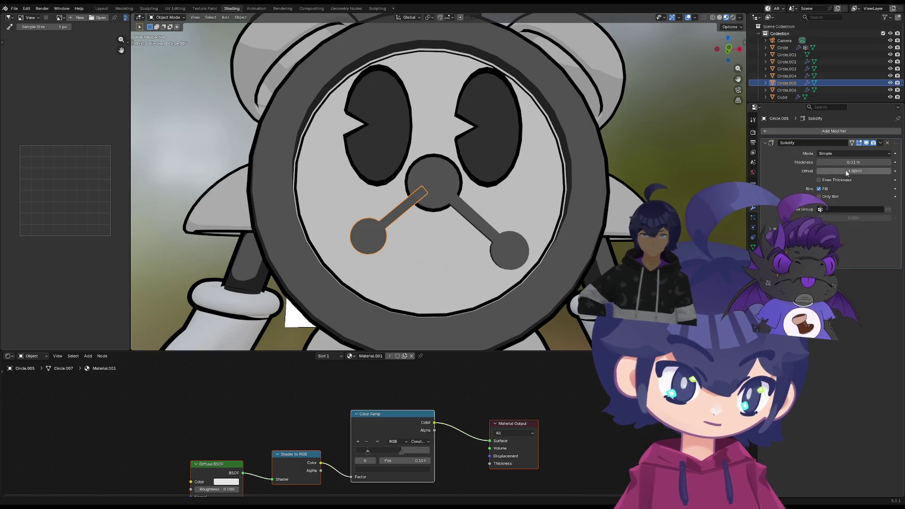
click(480, 229)
shift+click(405, 215)
drag(853, 162, 854, 162)
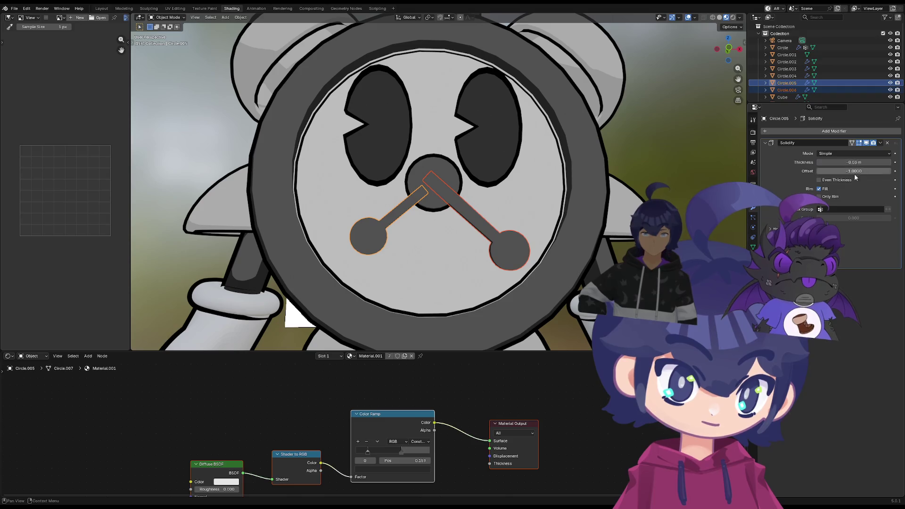
click(776, 229)
Give the short hand the Omega material in a second slot and a -0.14 m outline
click(778, 257)
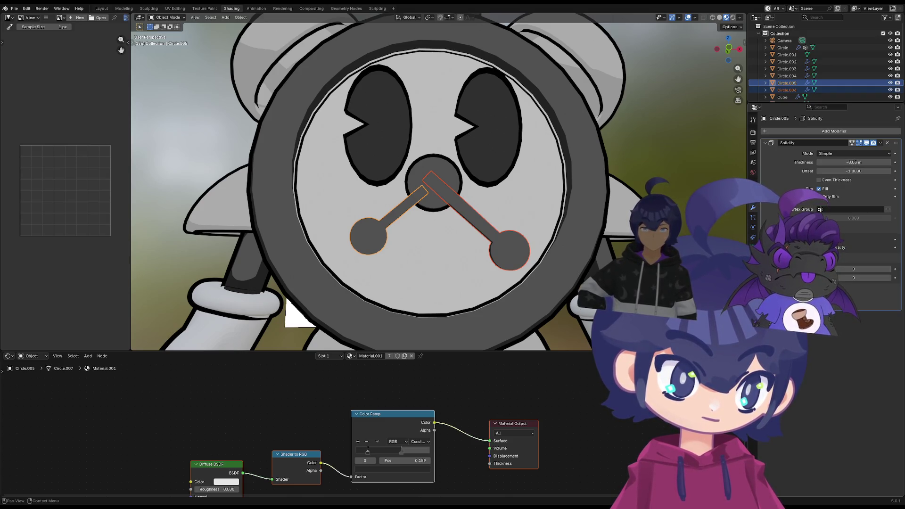
click(753, 267)
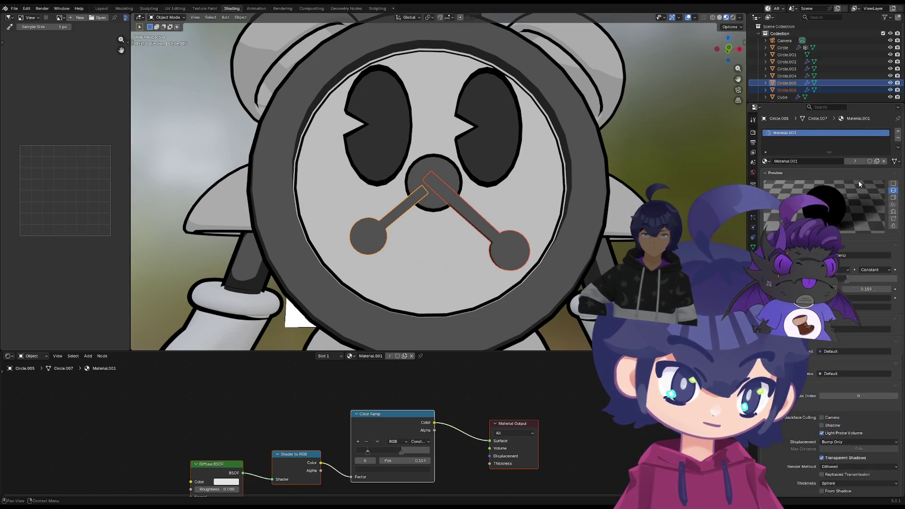
click(898, 131)
click(766, 176)
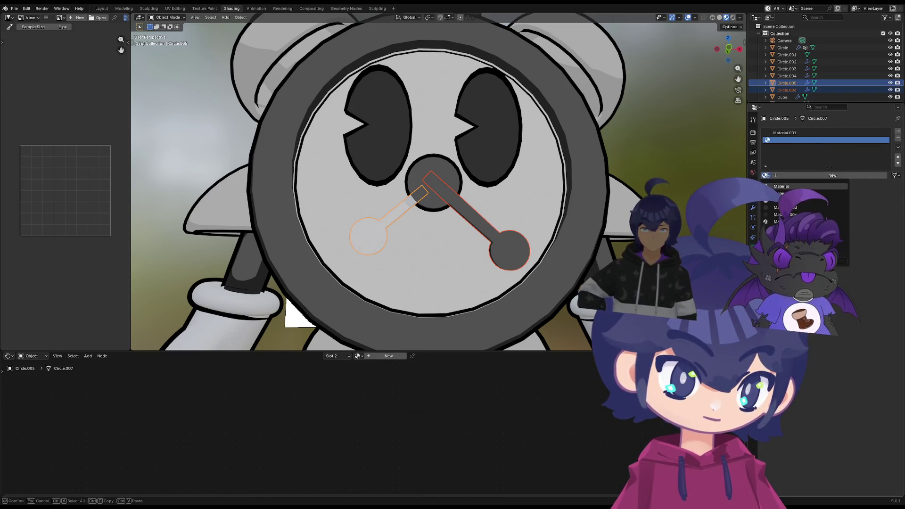
click(773, 229)
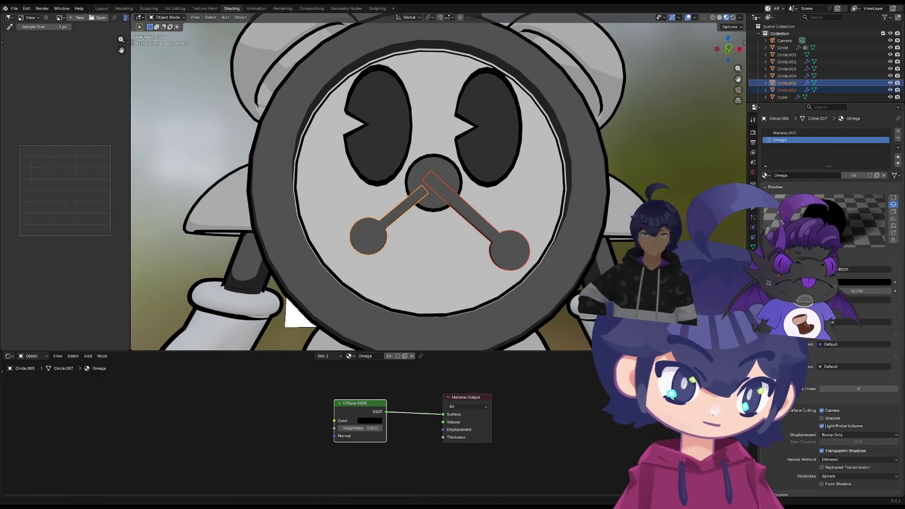
click(752, 206)
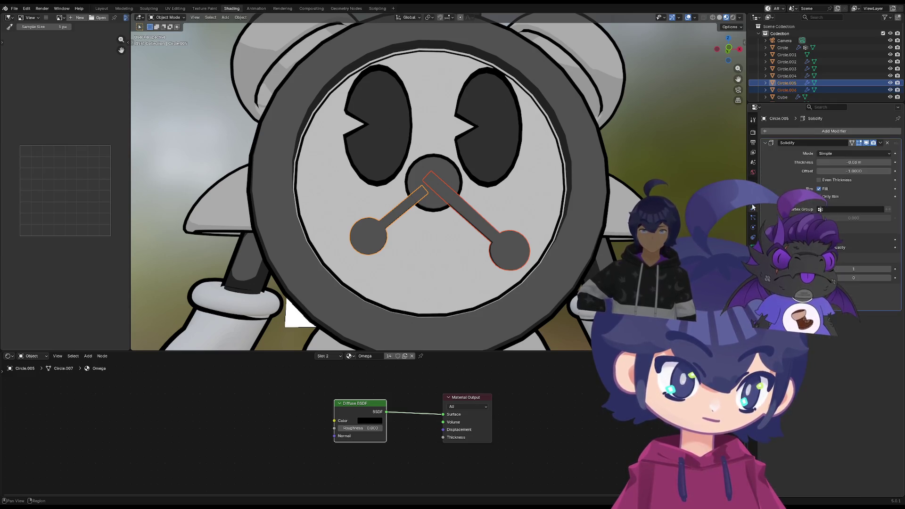
drag(863, 163, 840, 163)
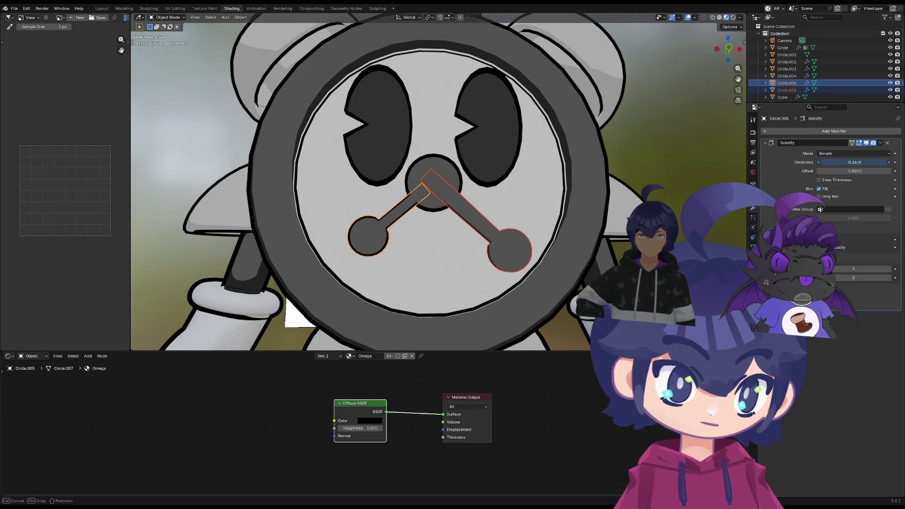
Add a second material slot with Omega to the long clock hand
click(503, 246)
click(753, 257)
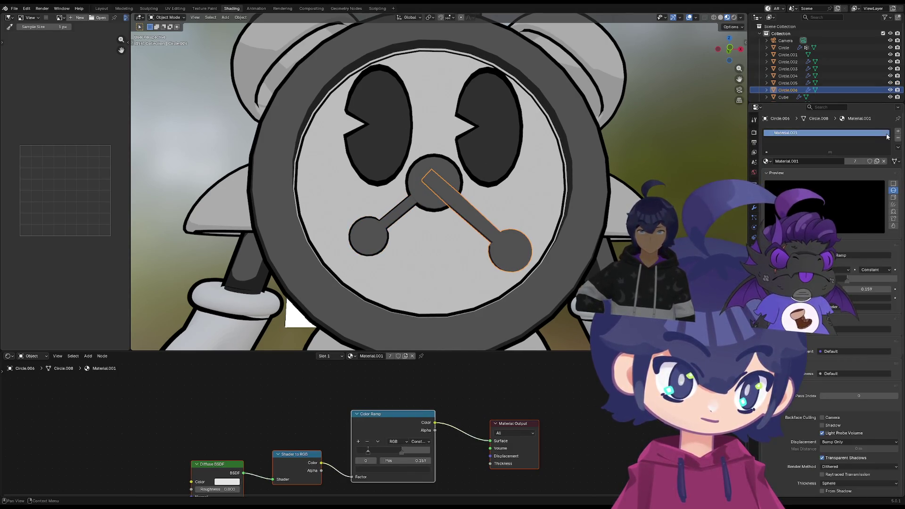
click(899, 131)
click(767, 175)
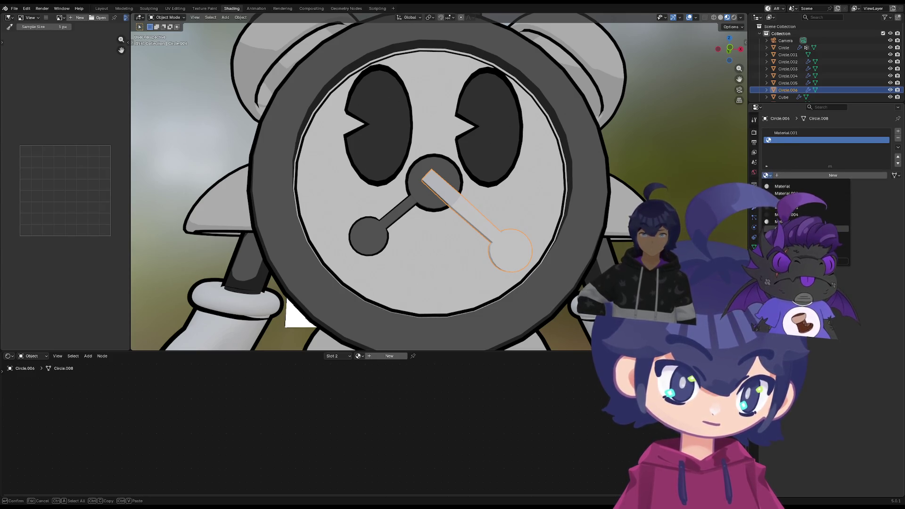
click(797, 198)
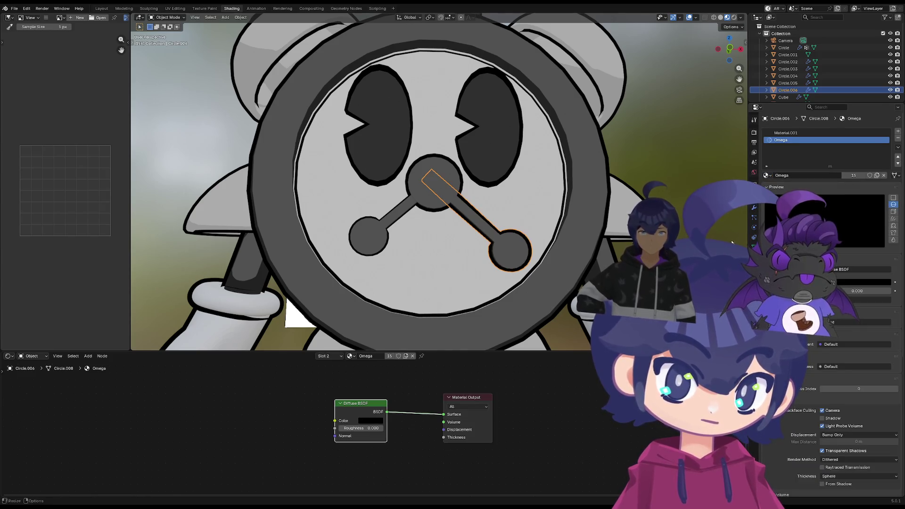
Thicken the short hand's outline and set the long hand's Solidify to -0.16 m
click(396, 218)
click(753, 207)
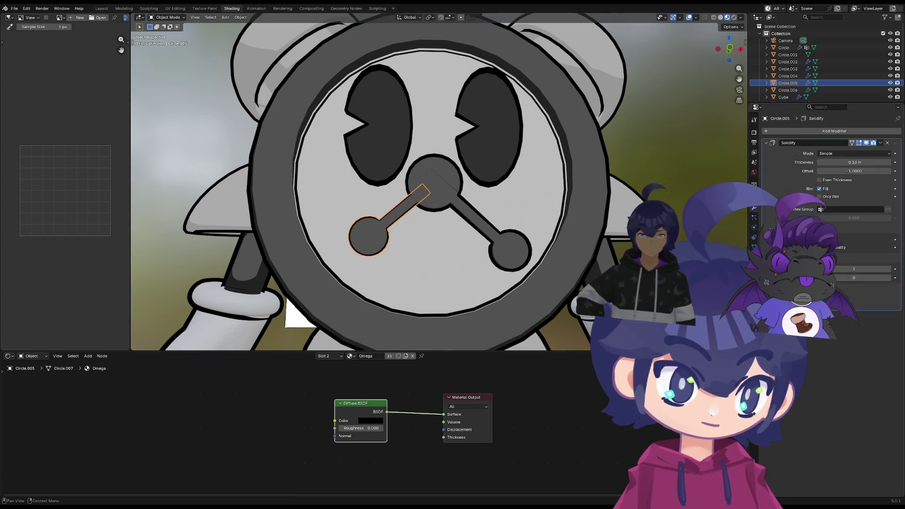
drag(849, 162, 833, 162)
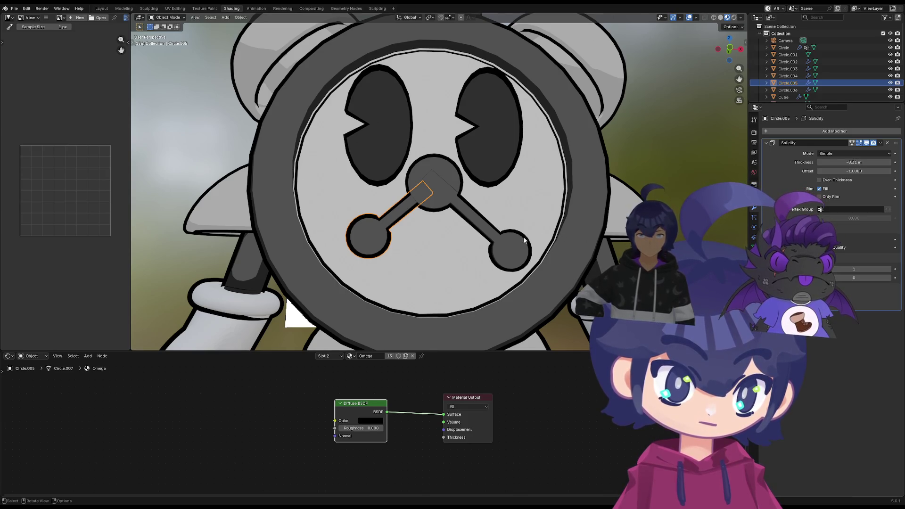
click(501, 239)
drag(860, 162, 867, 163)
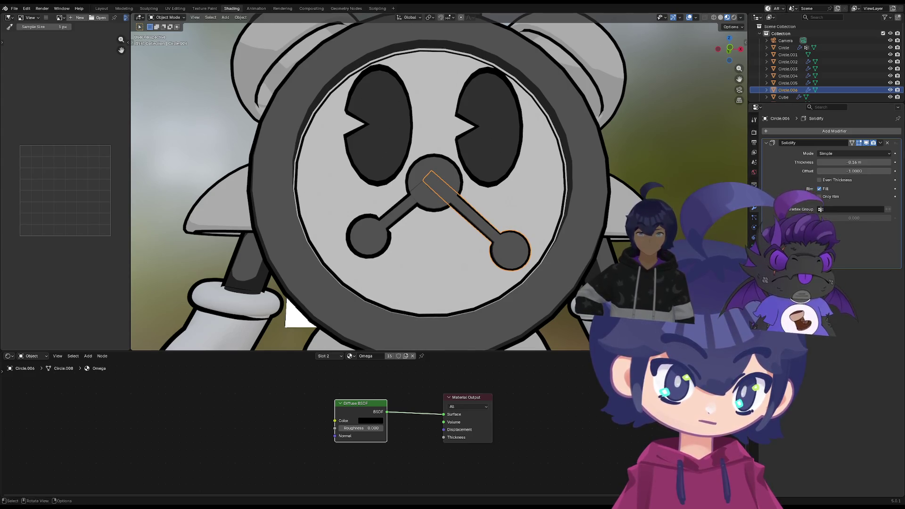
scroll(418, 213, down, 5)
click(417, 214)
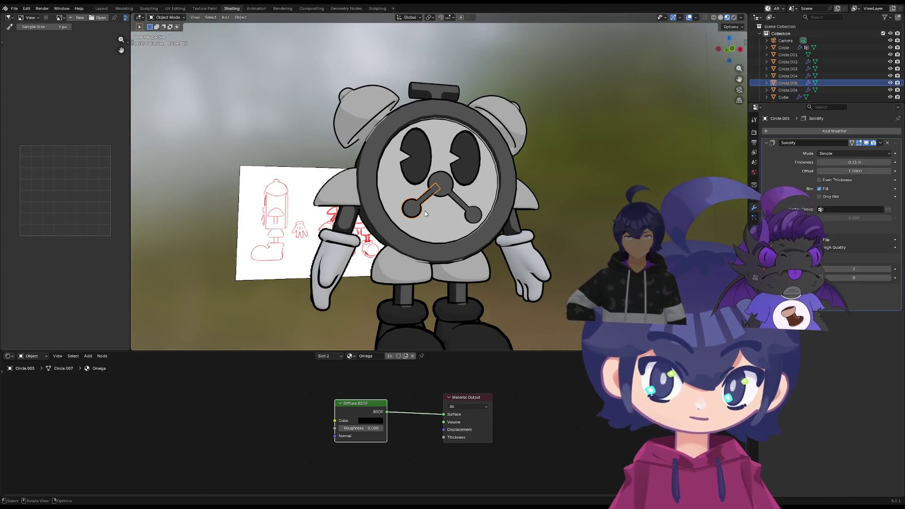
Set the short hand's outline to -0.12 m and save the project as Tom_Wip.blend
drag(855, 163, 855, 163)
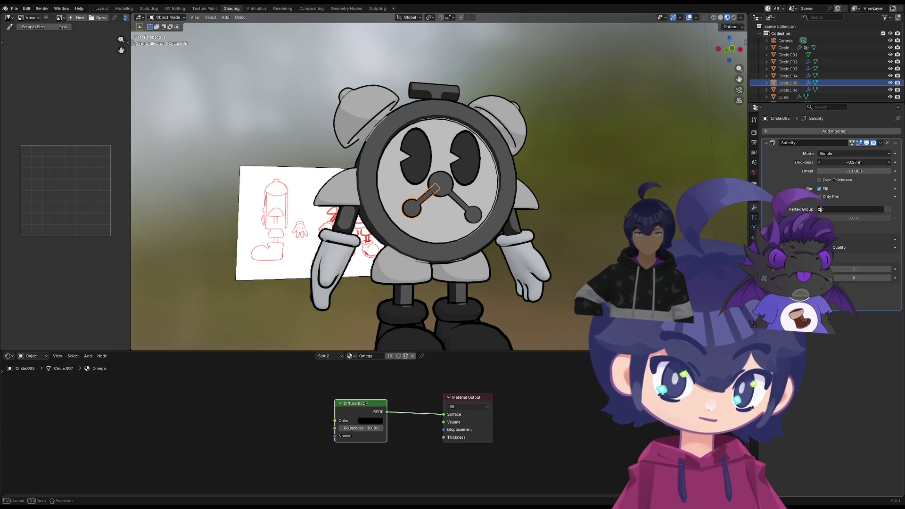
click(512, 250)
mouse_move(511, 250)
middle_down()
mouse_move(446, 254)
mouse_move(491, 278)
mouse_move(384, 290)
mouse_move(394, 292)
mouse_move(452, 297)
mouse_move(497, 278)
mouse_move(524, 281)
mouse_move(398, 289)
mouse_move(381, 239)
mouse_move(482, 283)
middle_up()
key(ctrl+s)
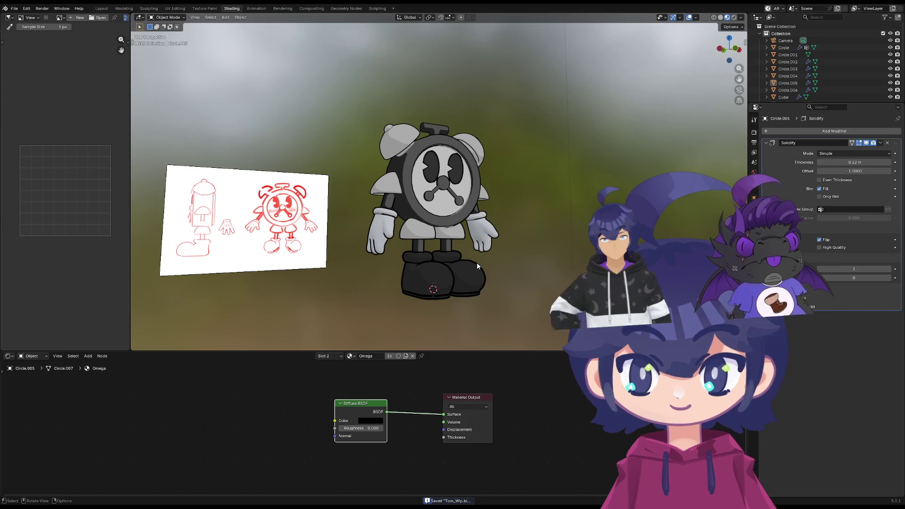
mouse_move(454, 229)
middle_down()
mouse_move(418, 232)
mouse_move(446, 250)
middle_up()
Add a single-bone armature raised to about 0.97 m on Z, then undo it
right_click(456, 216)
key(shift+a)
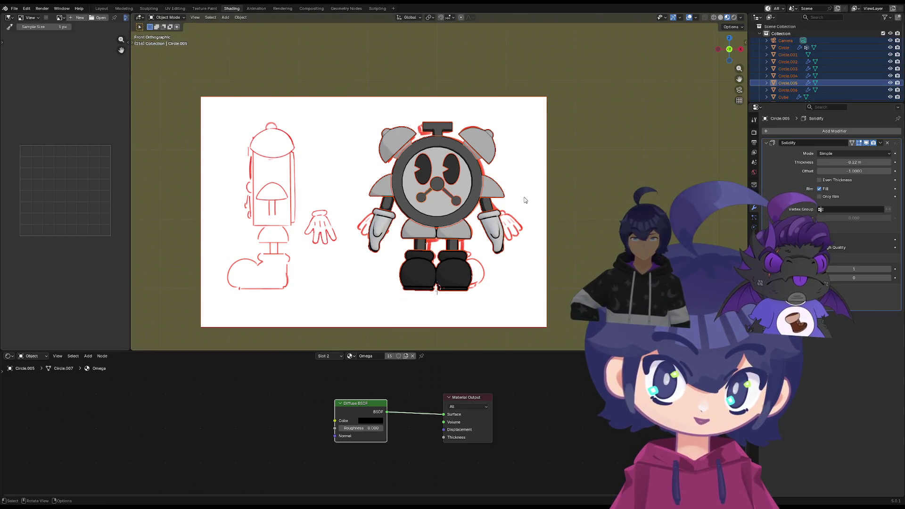
key(shift+a)
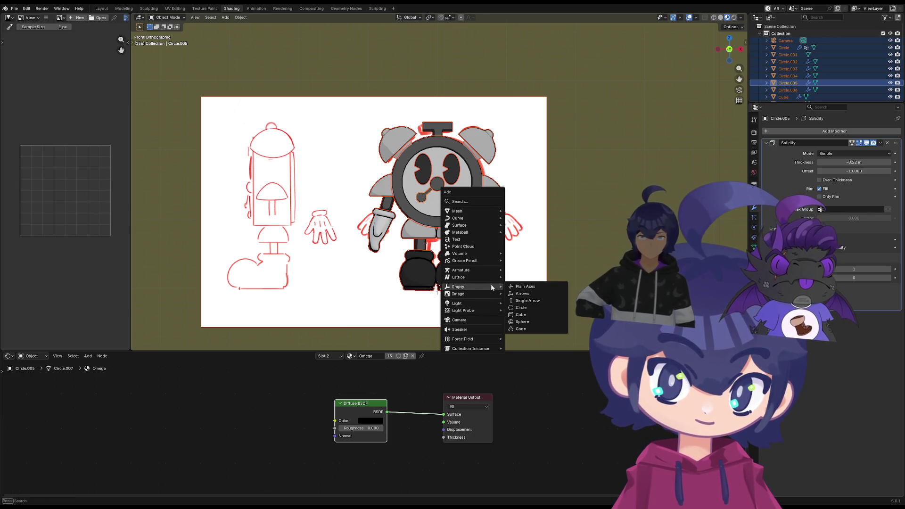
mouse_move(496, 271)
click(548, 268)
key(g)
key(z)
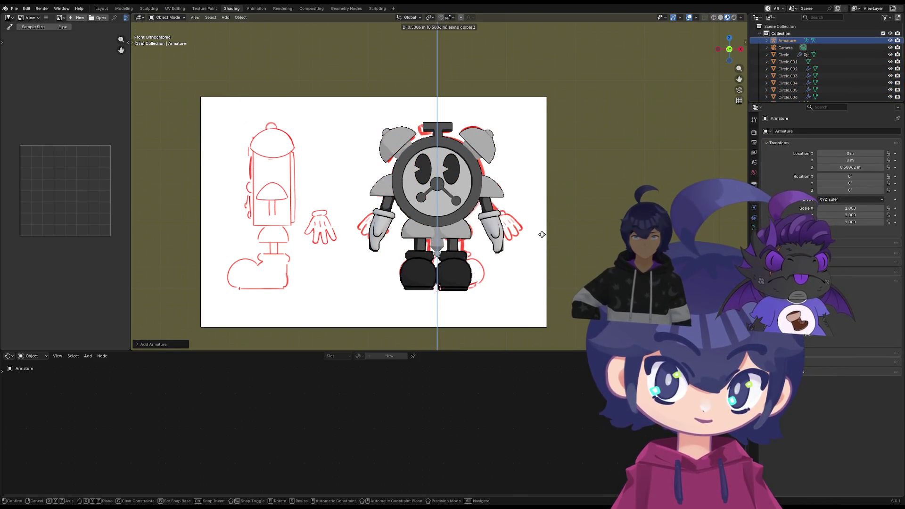
click(539, 202)
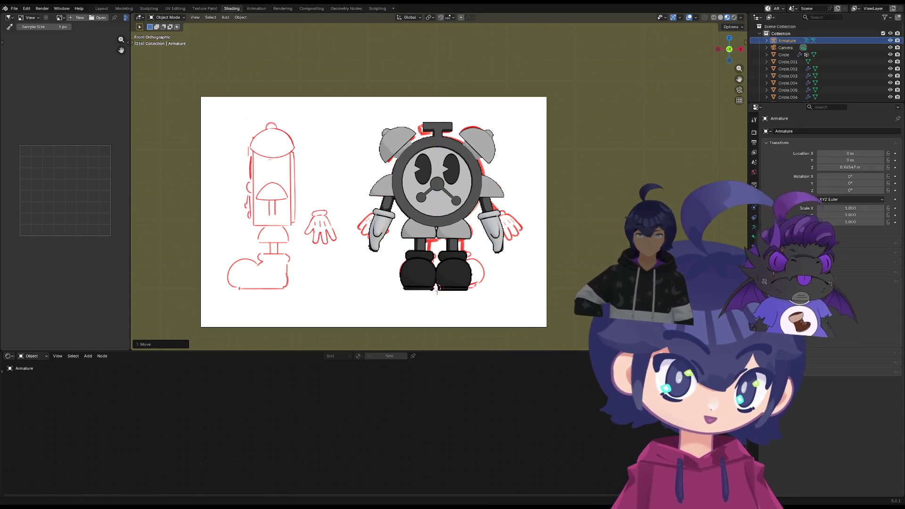
key(ctrl+z)
key(ctrl+z)
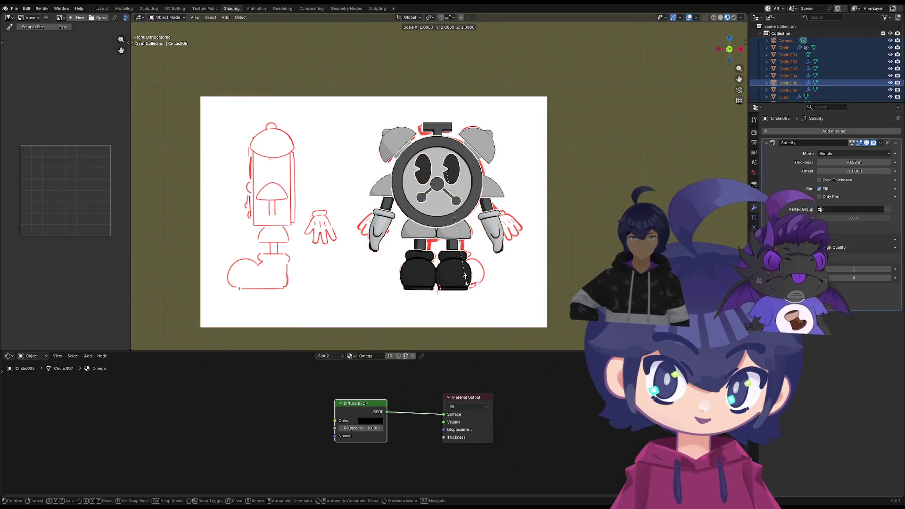
Add a VRM Humanoid armature and reset it to the origin
key(shift+a)
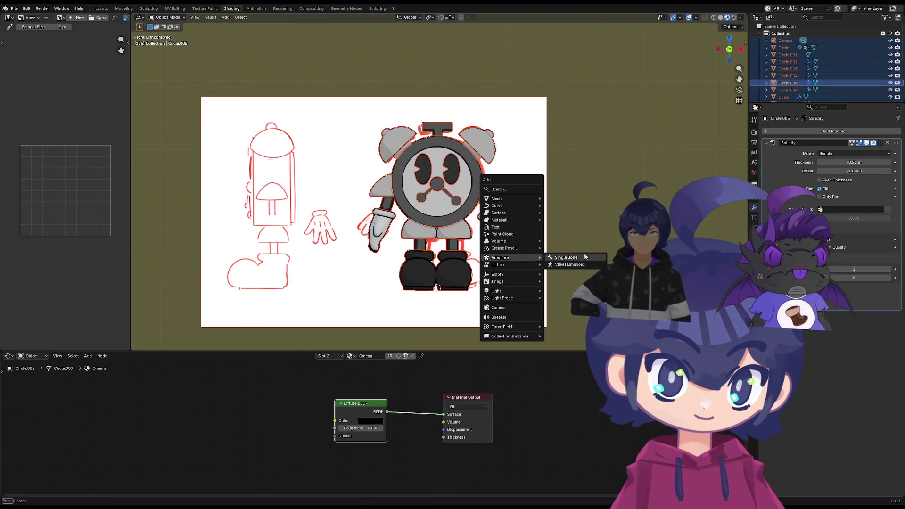
mouse_move(538, 259)
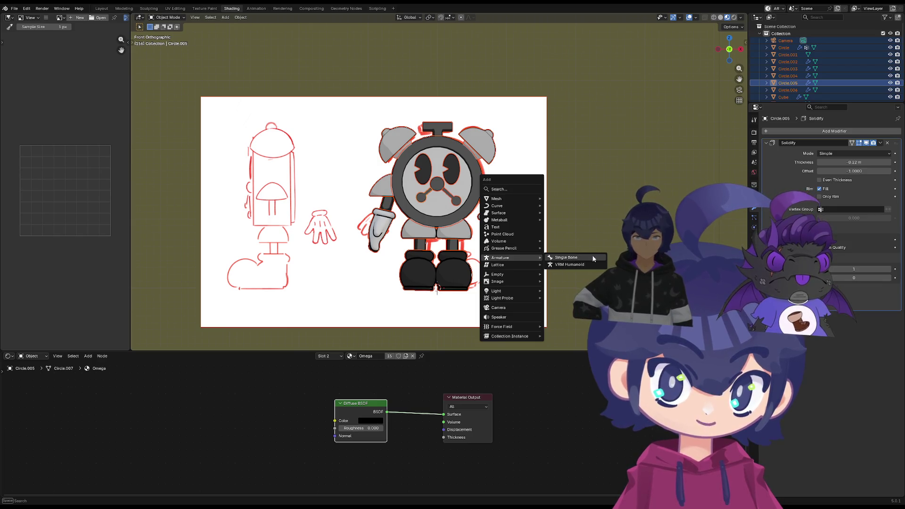
click(592, 265)
key(g)
click(430, 236)
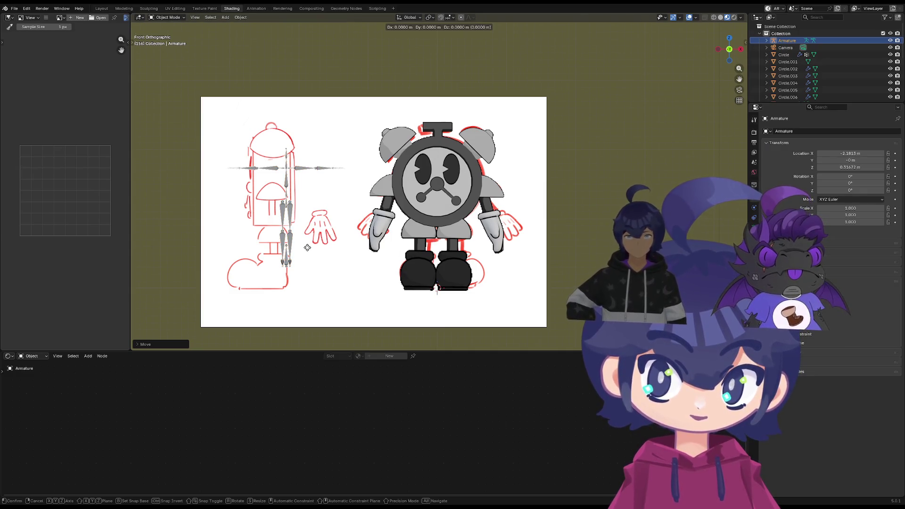
key(ctrl+z)
key(s)
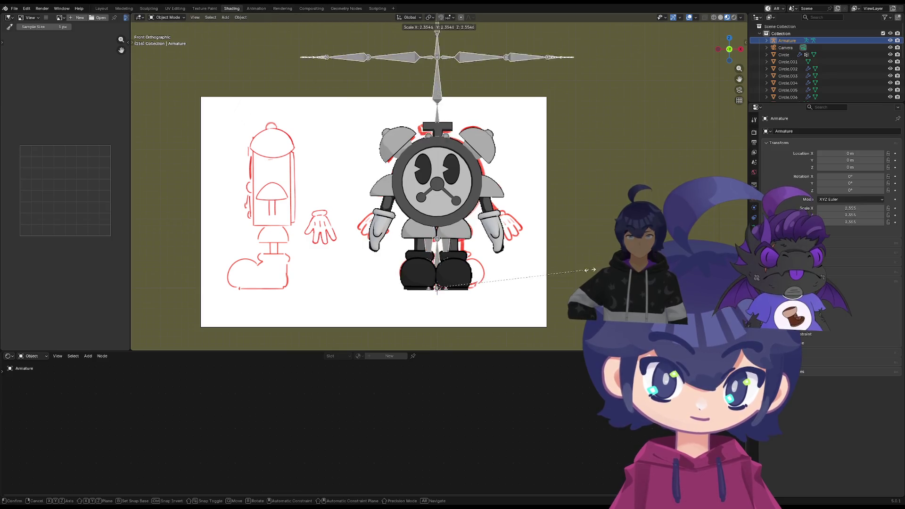
key(Escape)
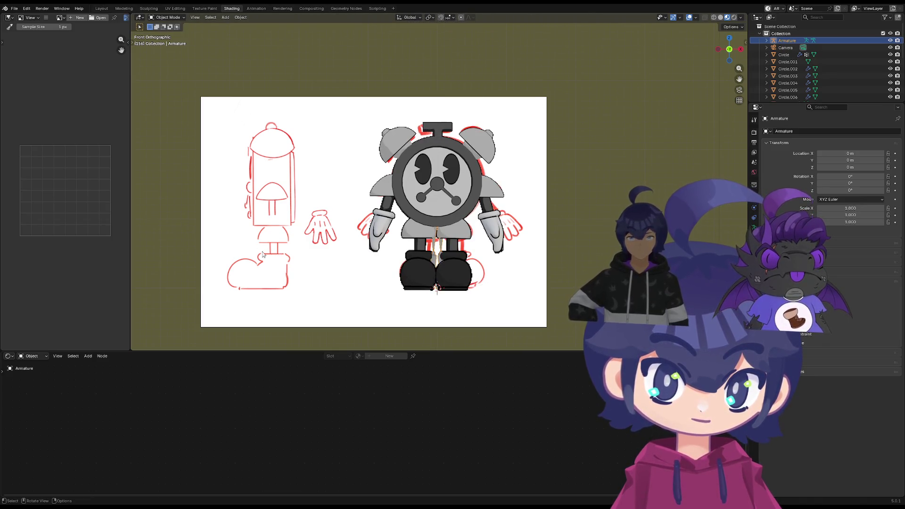
Make the armature active in Edit Mode and review its Armature data and Bone settings
click(452, 227)
shift+click(442, 246)
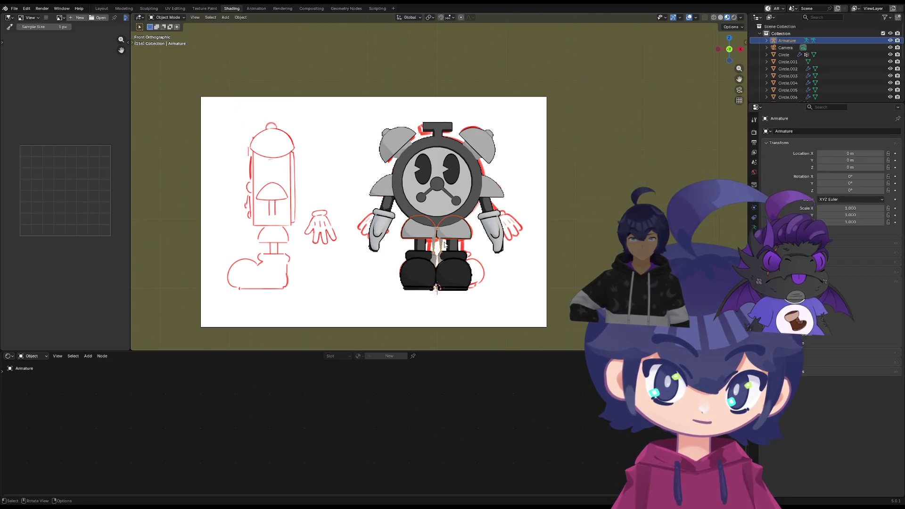
key(Tab)
key(Tab)
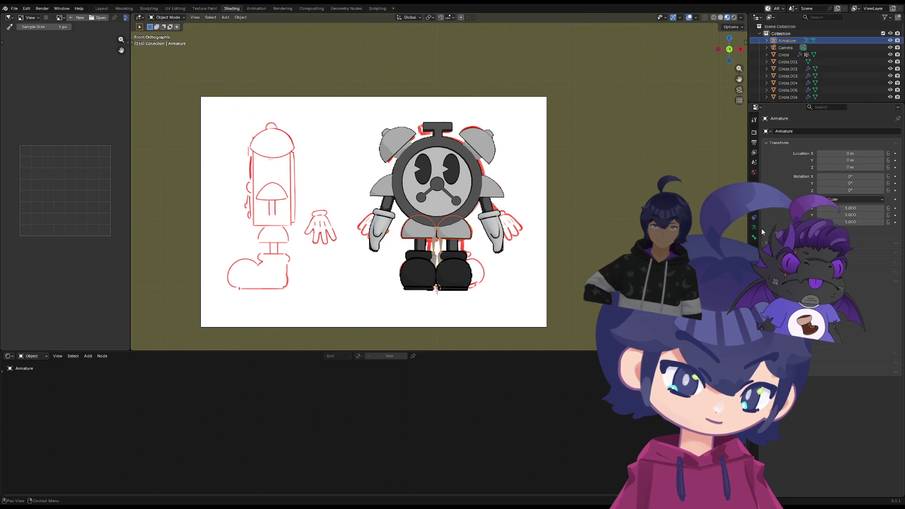
click(755, 229)
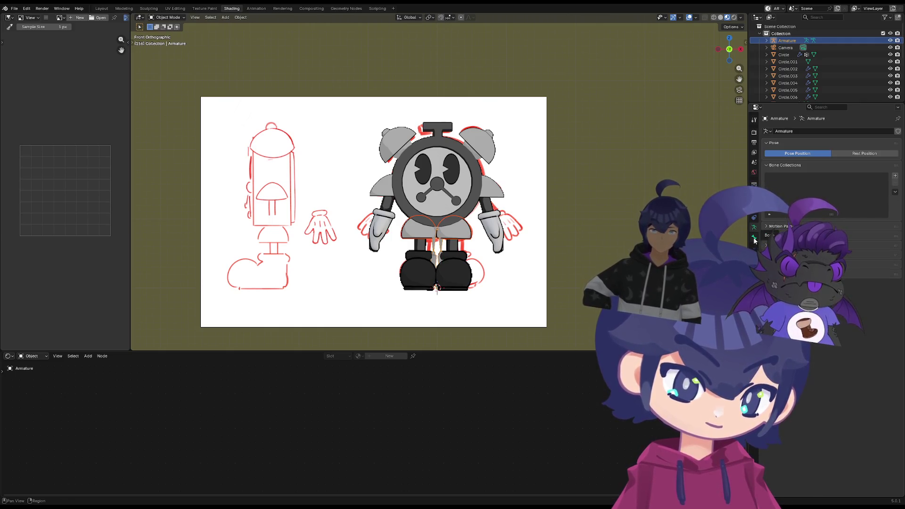
click(753, 237)
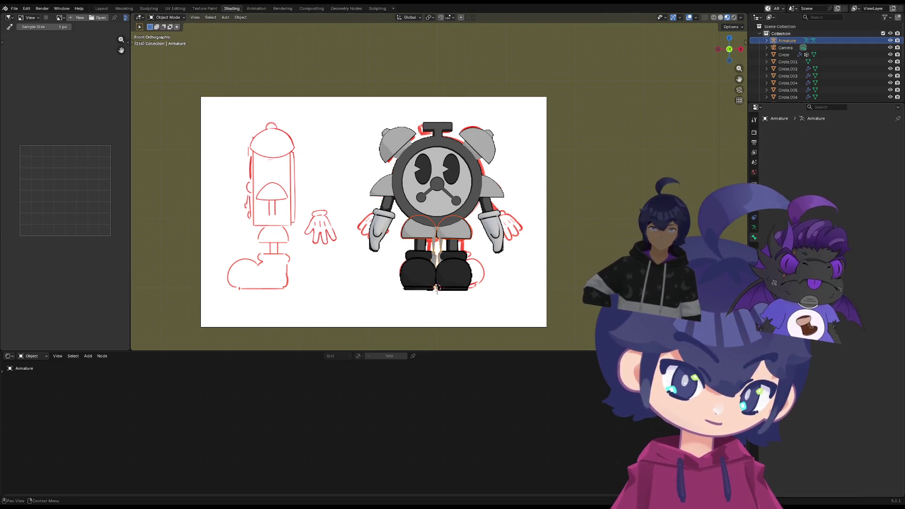
click(436, 258)
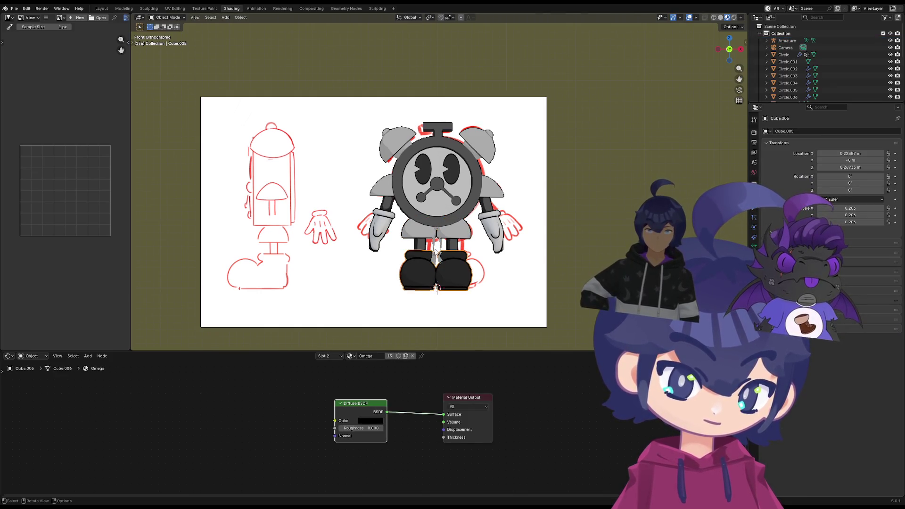
click(436, 246)
scroll(437, 245, up, 5)
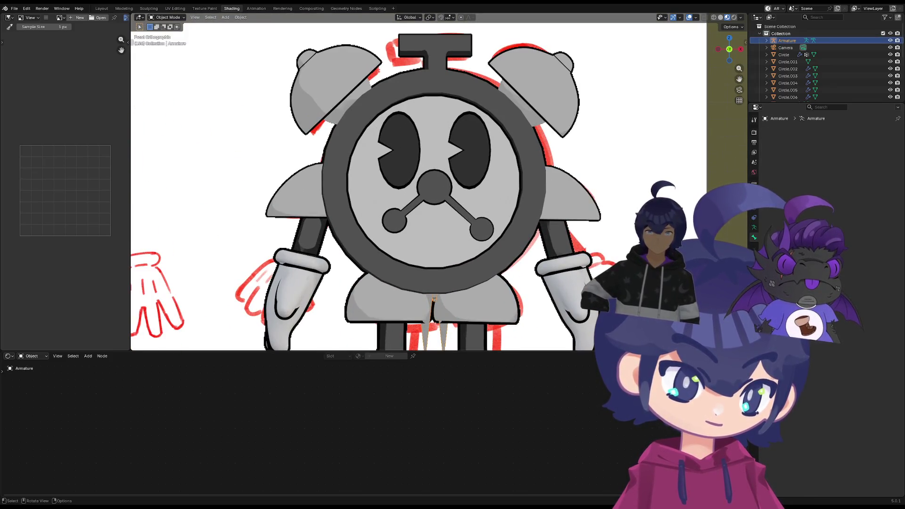
Enable In Front so the skeleton draws over the mesh
click(753, 228)
shift+middle_drag(726, 236, 710, 114)
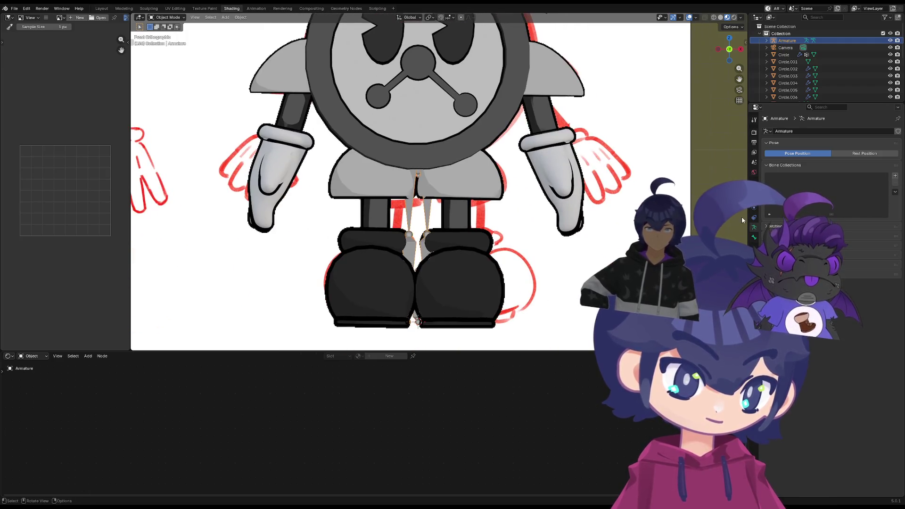
click(777, 227)
click(777, 227)
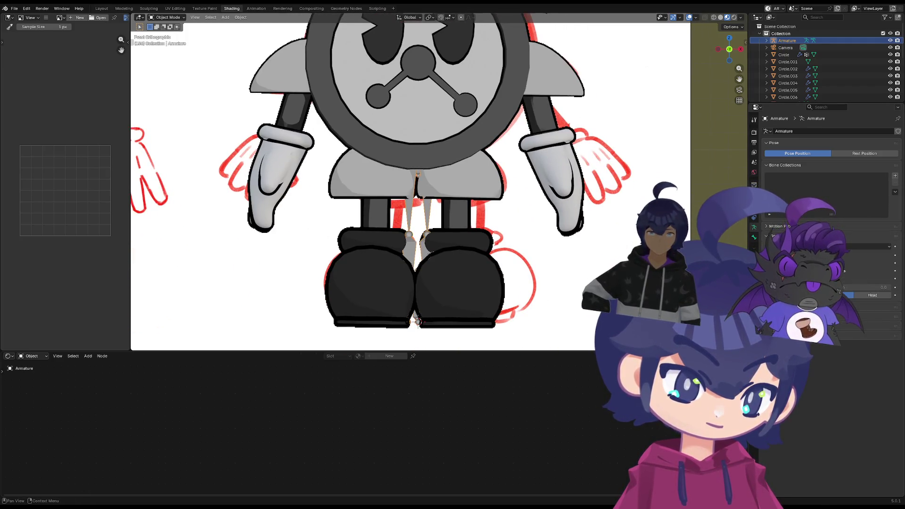
click(837, 278)
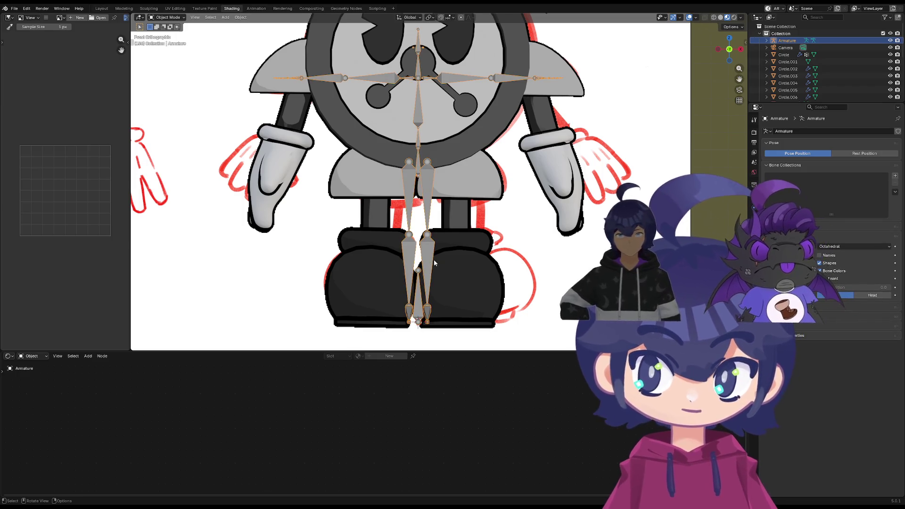
In Edit Mode, select the bones and move them to sit inside the legs
key(Tab)
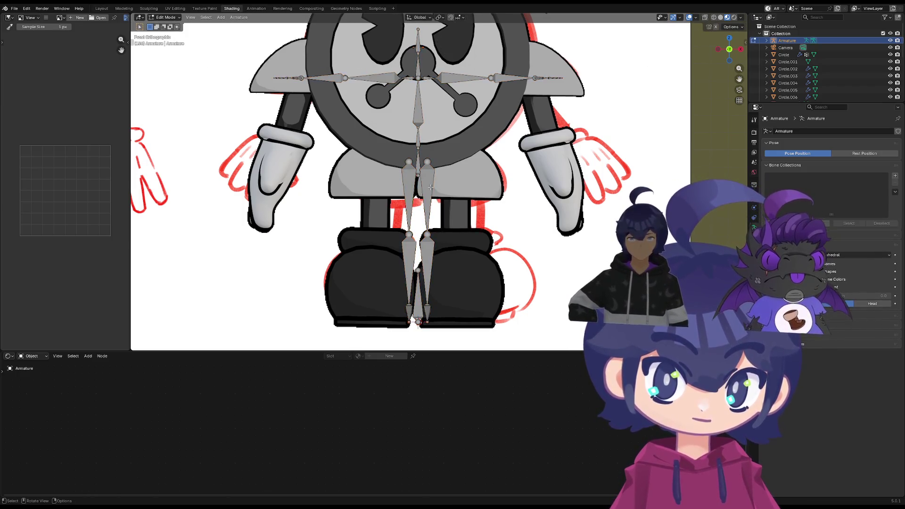
click(430, 188)
drag(482, 324, 430, 203)
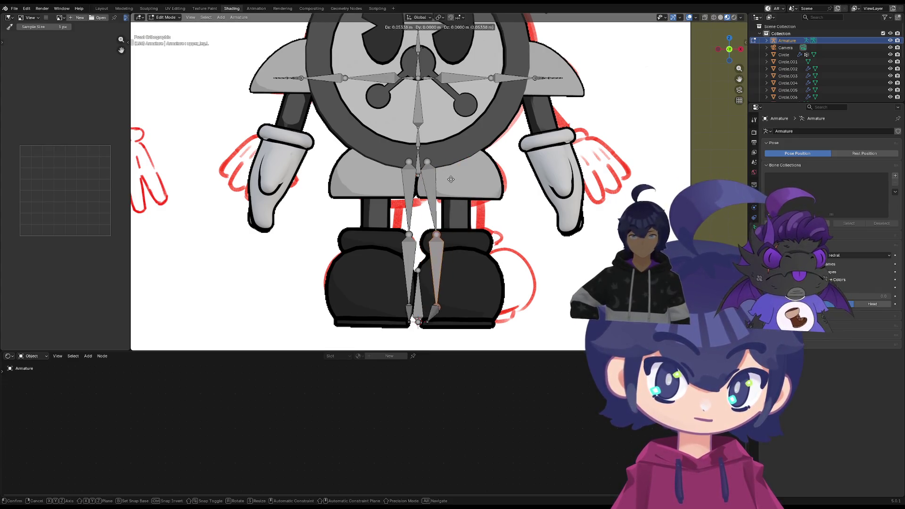
scroll(433, 322, down, 4)
key(a)
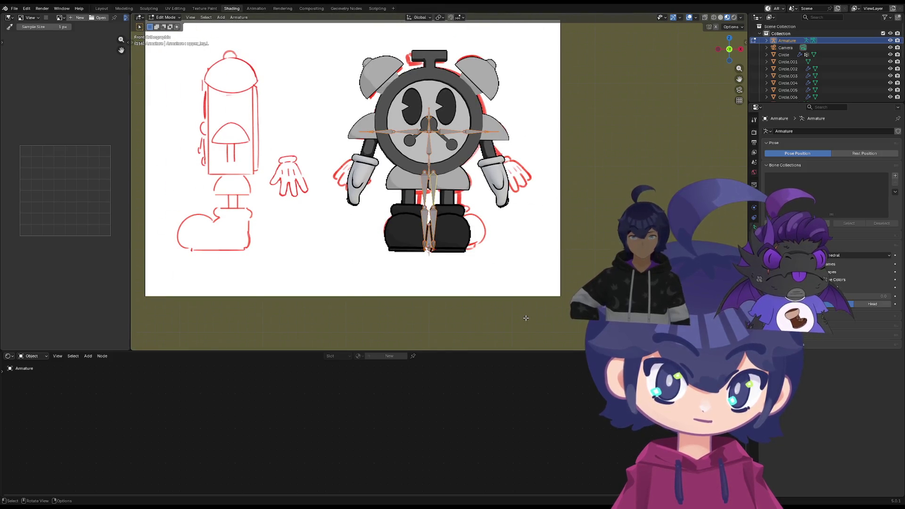
scroll(459, 215, up, 8)
key(g)
key(x)
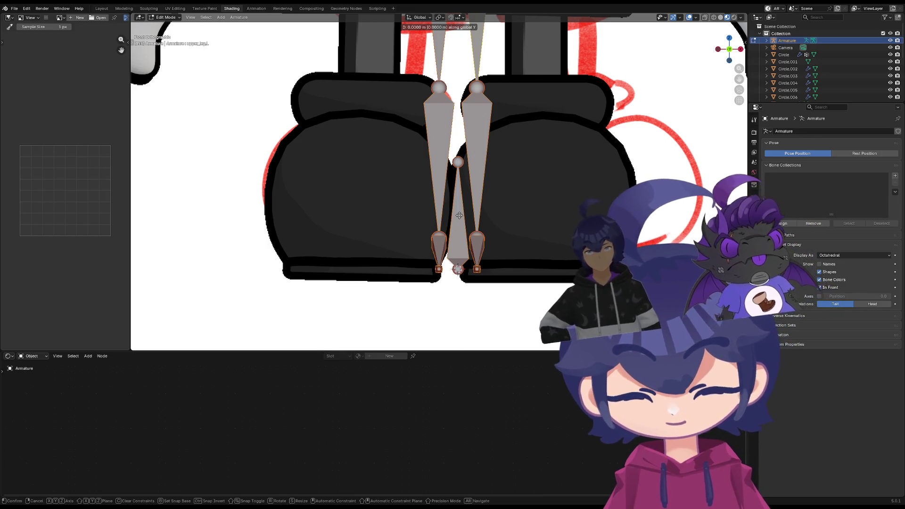
key(c)
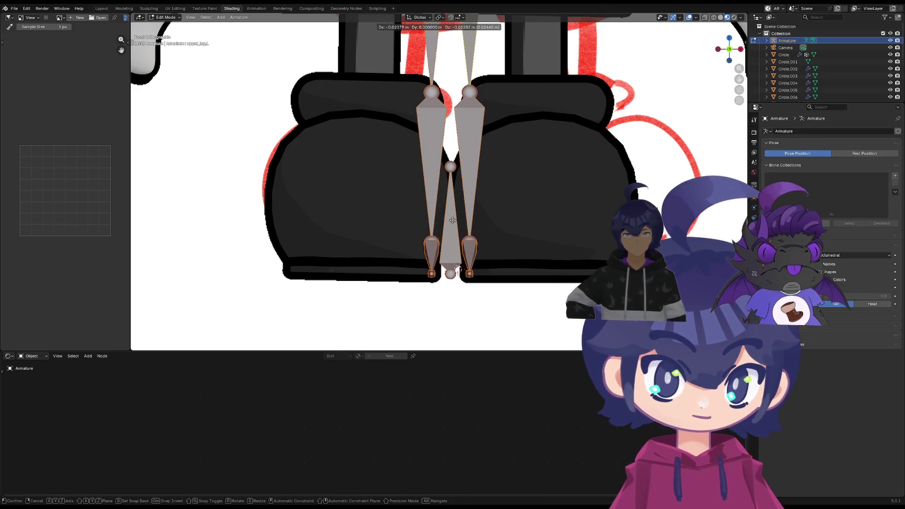
click(453, 226)
Deselect, reframe the upper body, and box-select the leg bones
scroll(509, 261, down, 3)
click(492, 204)
shift+middle_drag(491, 204, 475, 292)
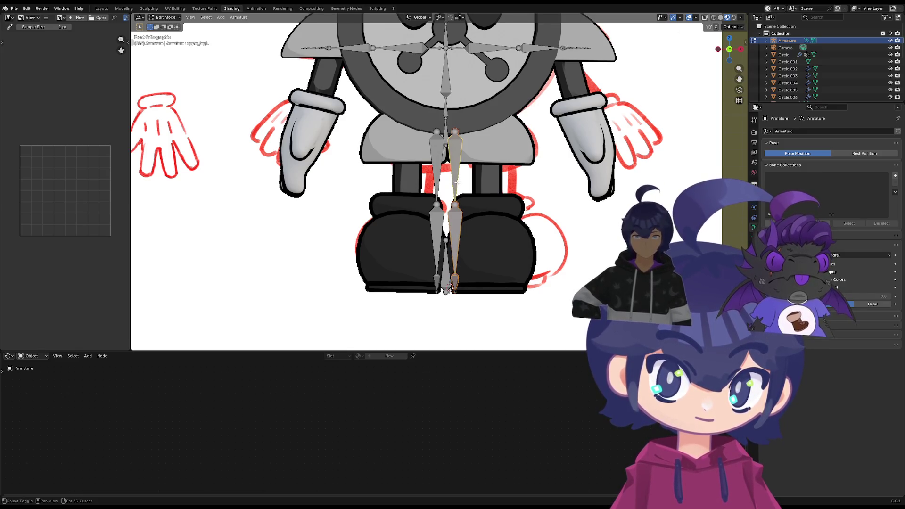
key(g)
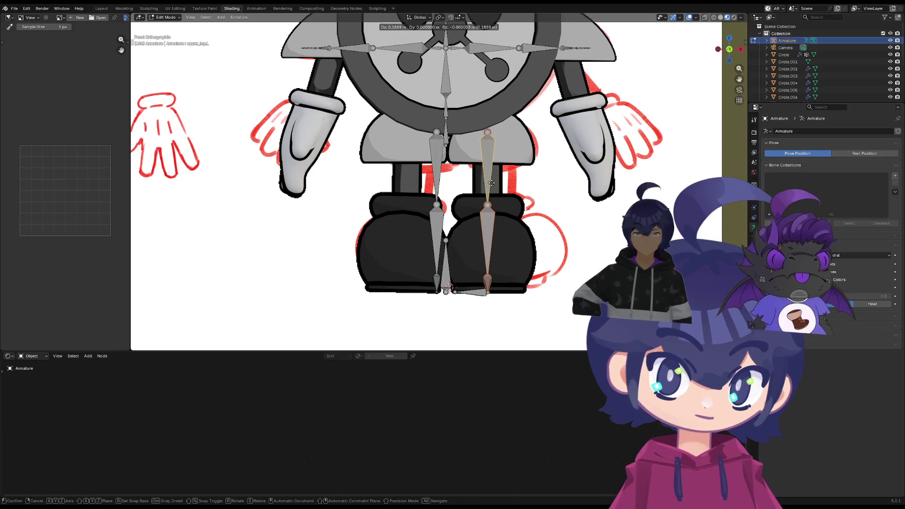
key(Escape)
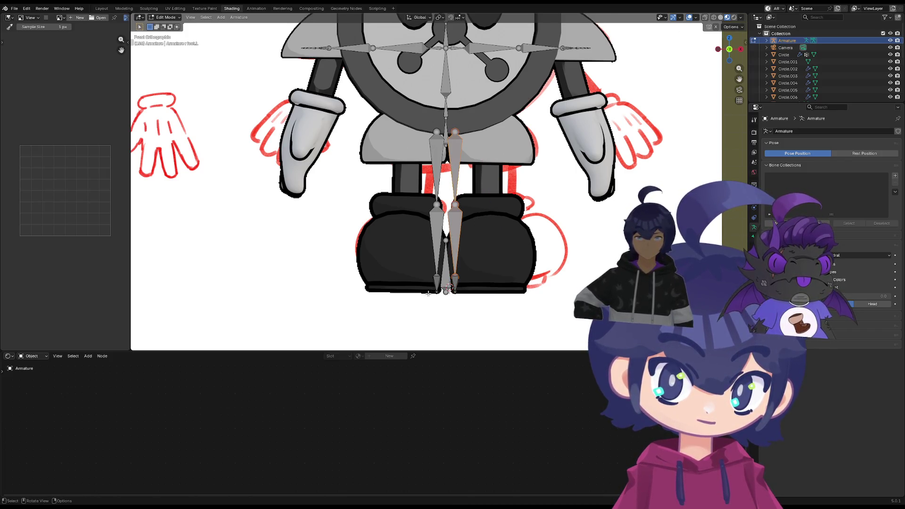
scroll(428, 293, down, 2)
mouse_move(313, 33)
mouse_down()
mouse_move(435, 236)
mouse_move(436, 259)
mouse_up()
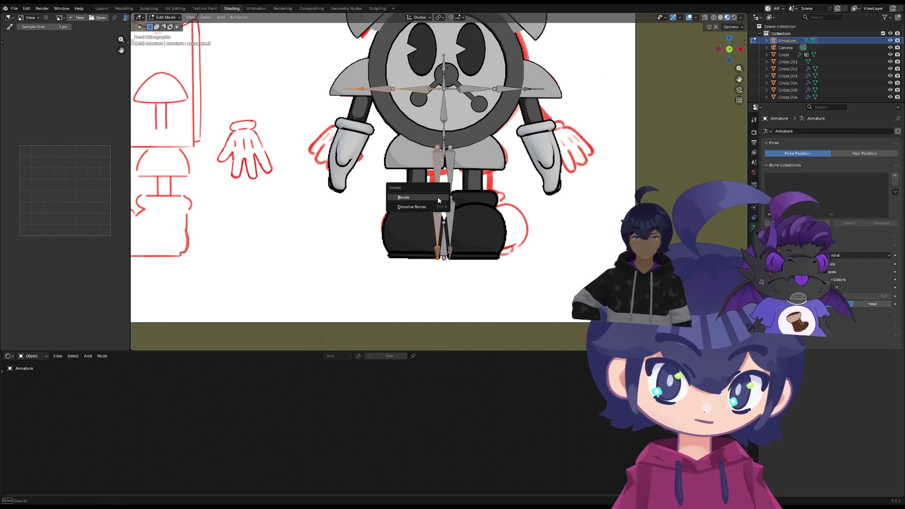
Delete the duplicate leg chain and move the remaining leg bones into the right-hand boot
key(alt+a)
scroll(486, 316, up, 5)
scroll(486, 317, down, 5)
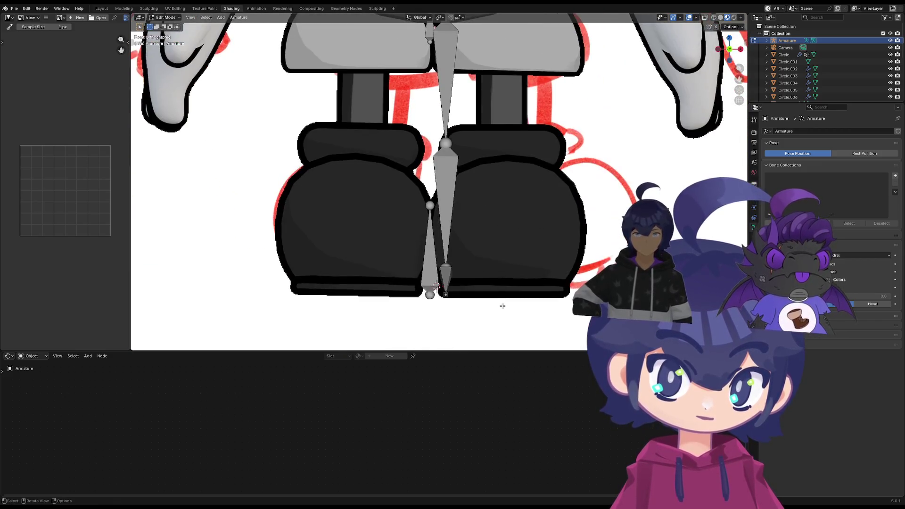
mouse_move(534, 273)
mouse_down()
mouse_move(481, 188)
mouse_move(438, 73)
mouse_up()
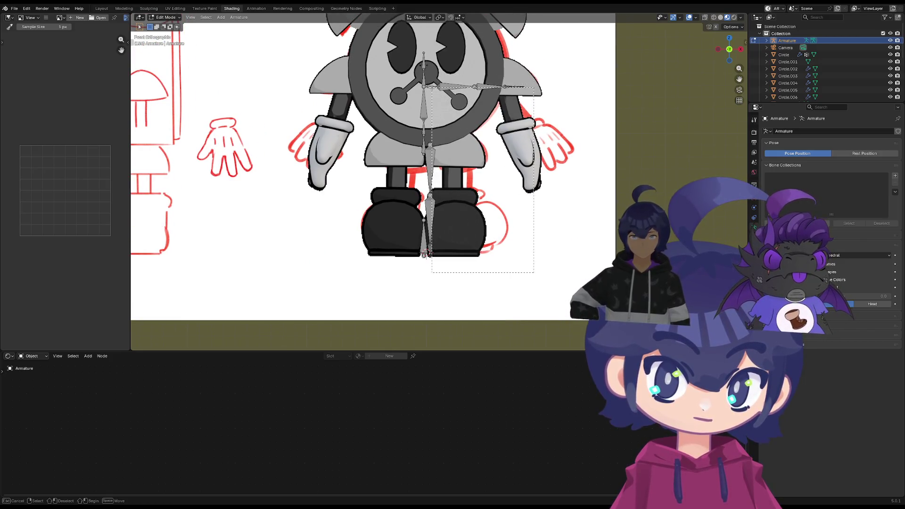
drag(426, 141, 426, 143)
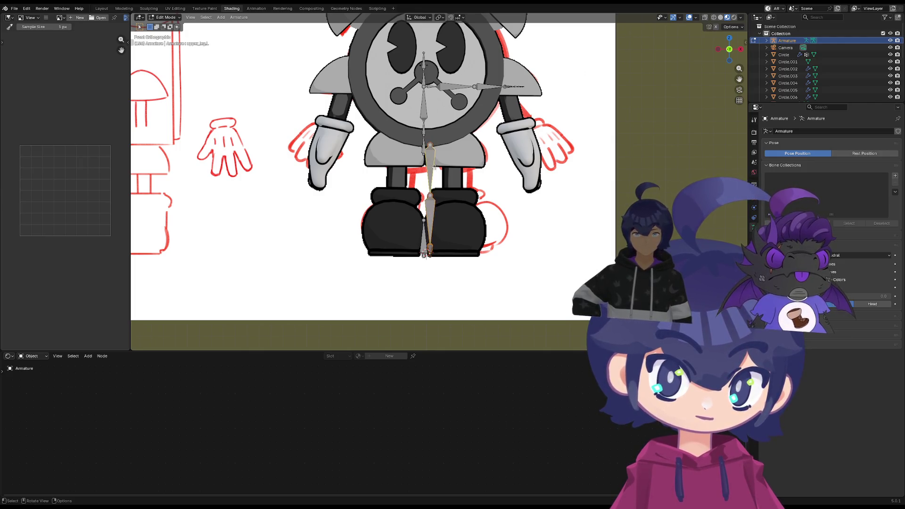
key(g)
key(Escape)
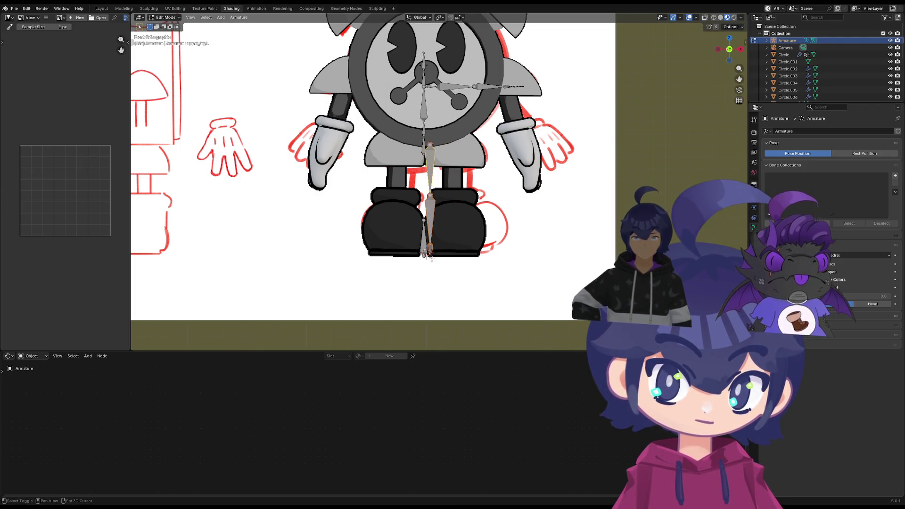
shift+click(430, 254)
key(g)
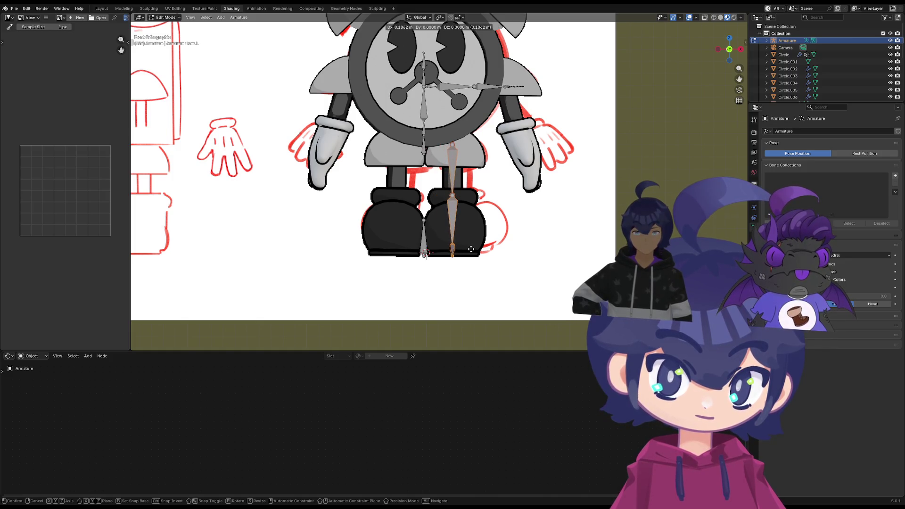
click(471, 249)
In side view, raise the knee joint straight up along Z toward the sock cuff
key(KP_3)
mouse_move(492, 225)
middle_down()
mouse_move(430, 207)
mouse_move(478, 213)
middle_up()
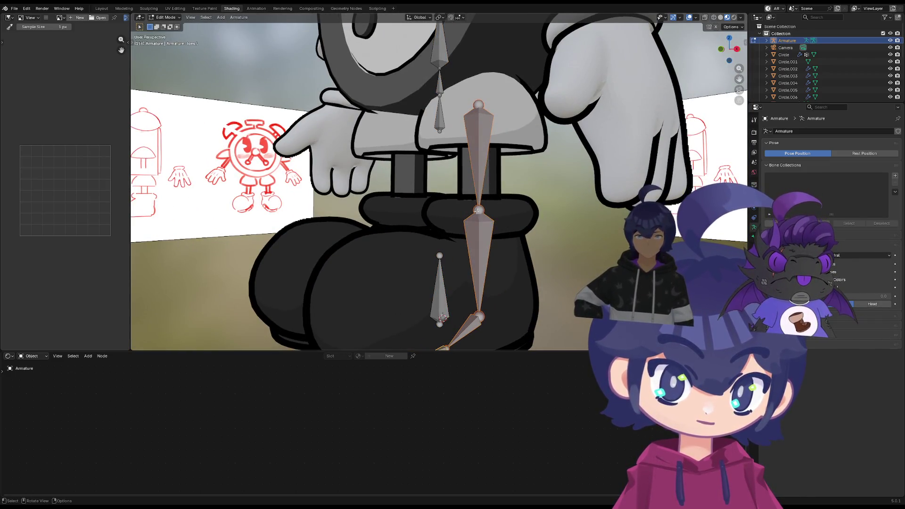
key(alt+q)
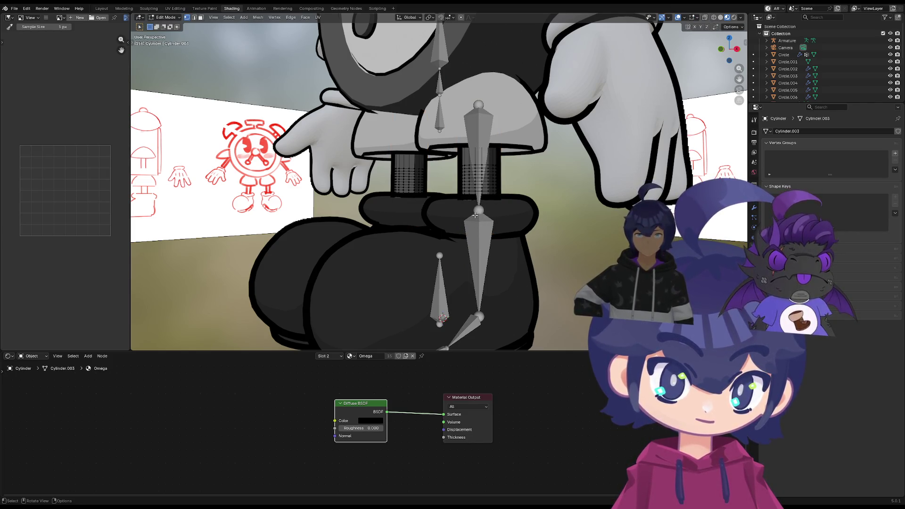
key(Tab)
click(481, 211)
key(g)
key(z)
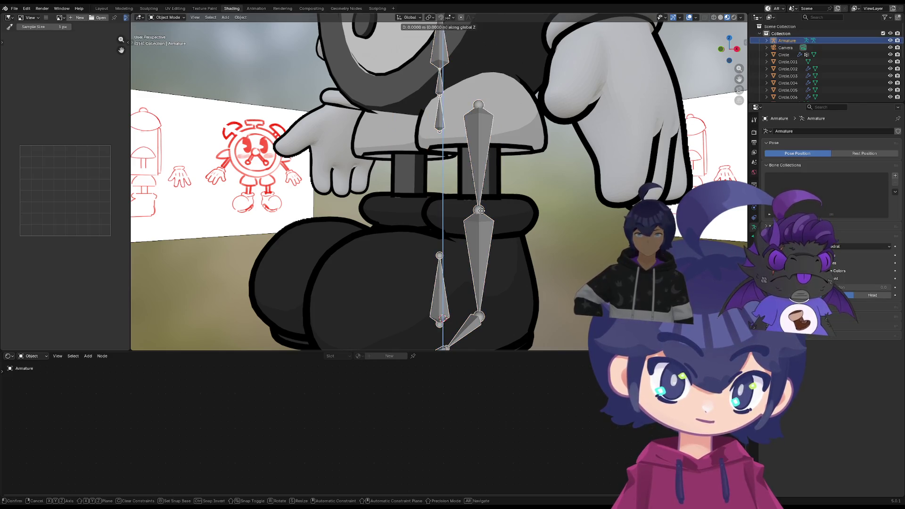
key(Escape)
key(Tab)
key(g)
key(z)
click(480, 193)
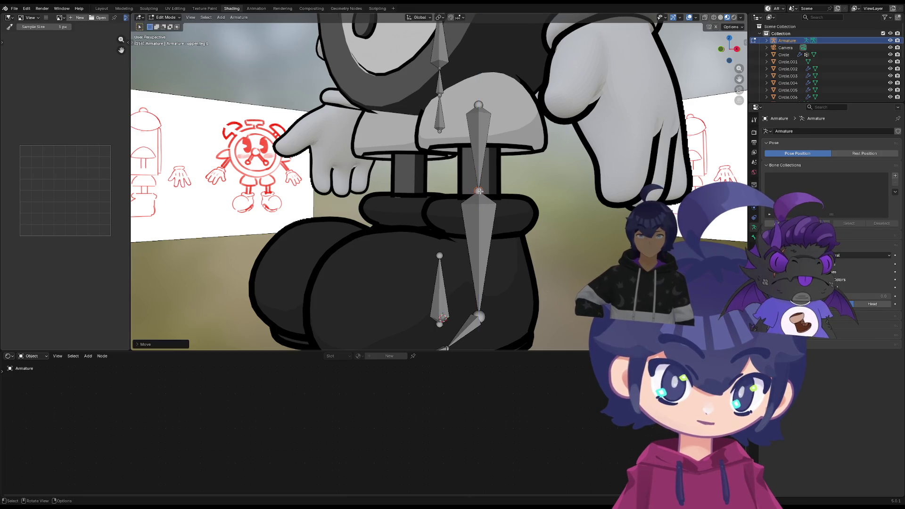
mouse_move(461, 231)
middle_down()
mouse_move(442, 245)
mouse_move(469, 270)
middle_up()
Lay the foot.L and toes.L bones along the sole, reaching the shoe's front tip
drag(471, 274, 491, 265)
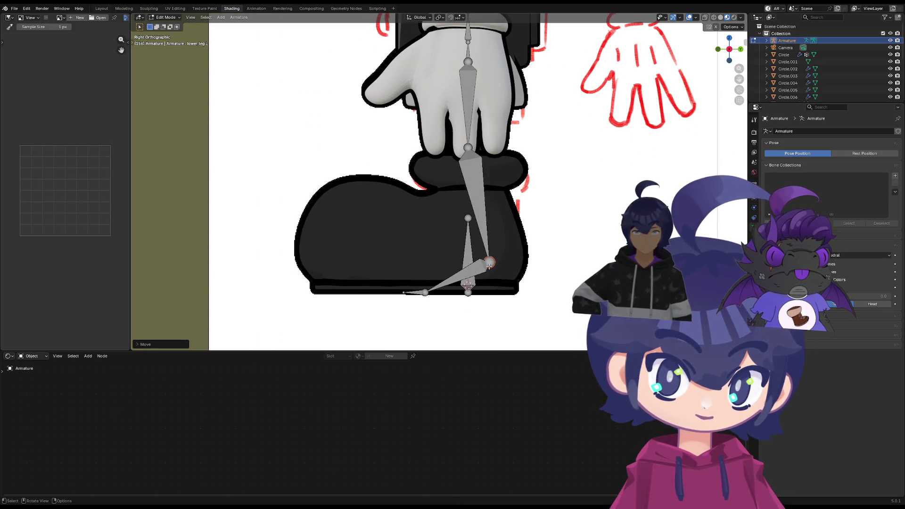
click(425, 292)
key(g)
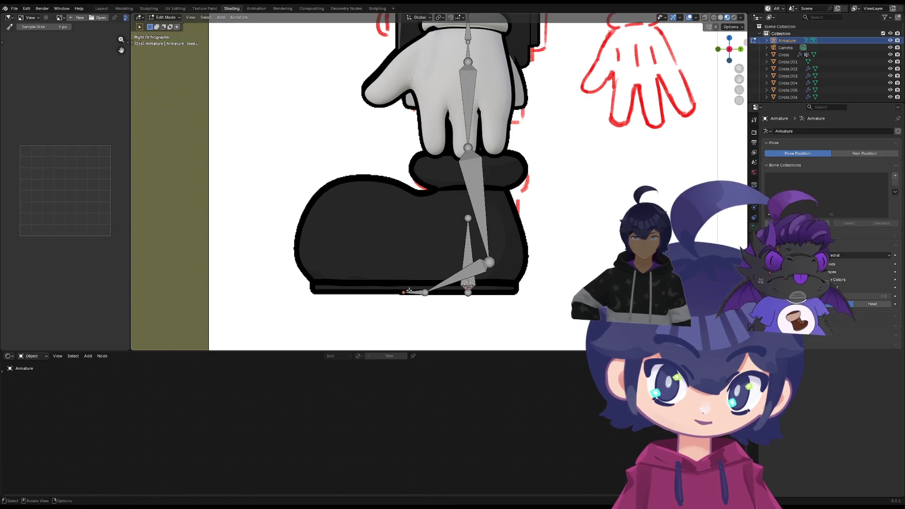
click(354, 289)
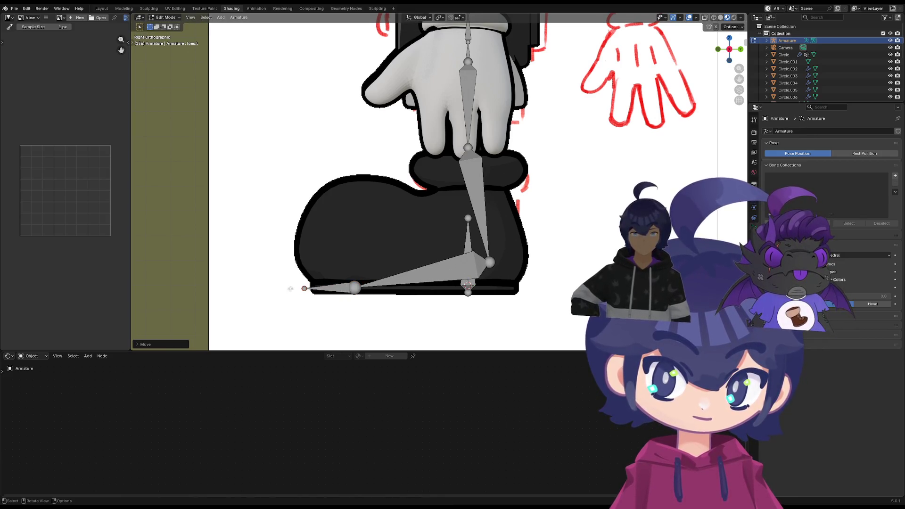
click(359, 287)
key(g)
click(364, 286)
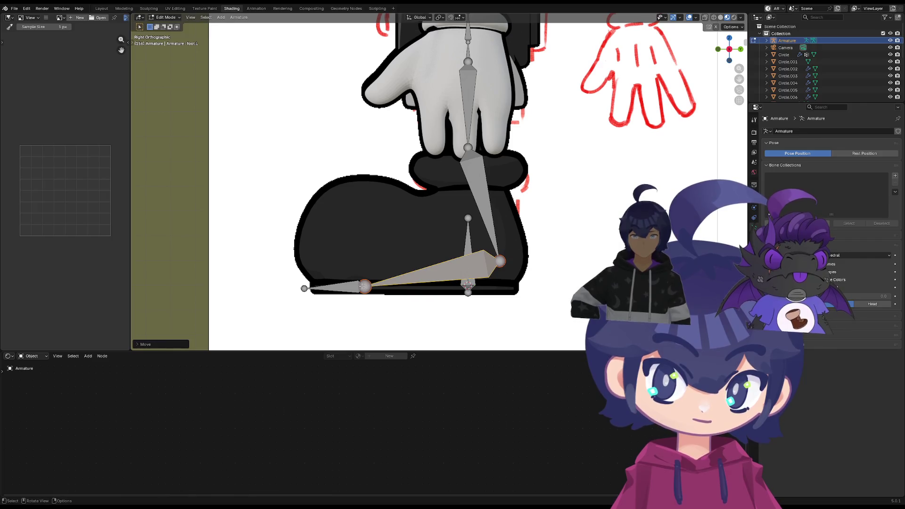
key(g)
click(345, 285)
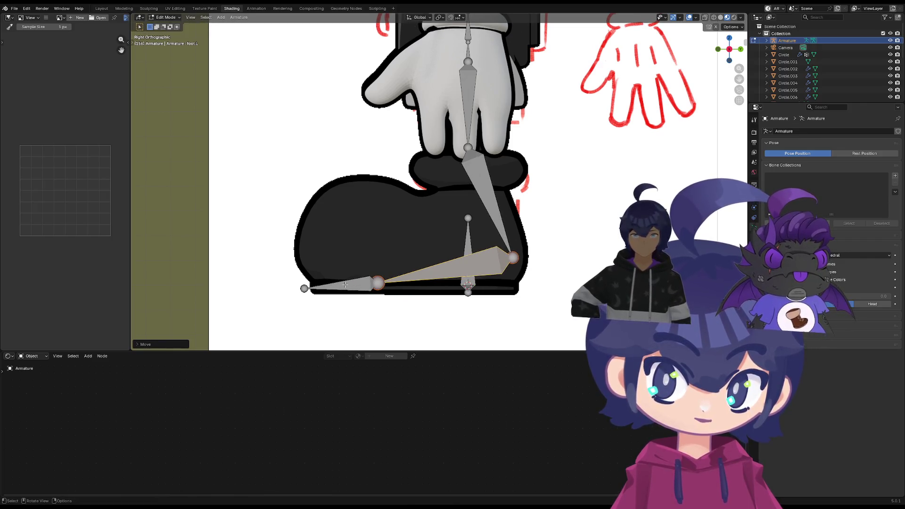
key(g)
click(352, 295)
click(344, 289)
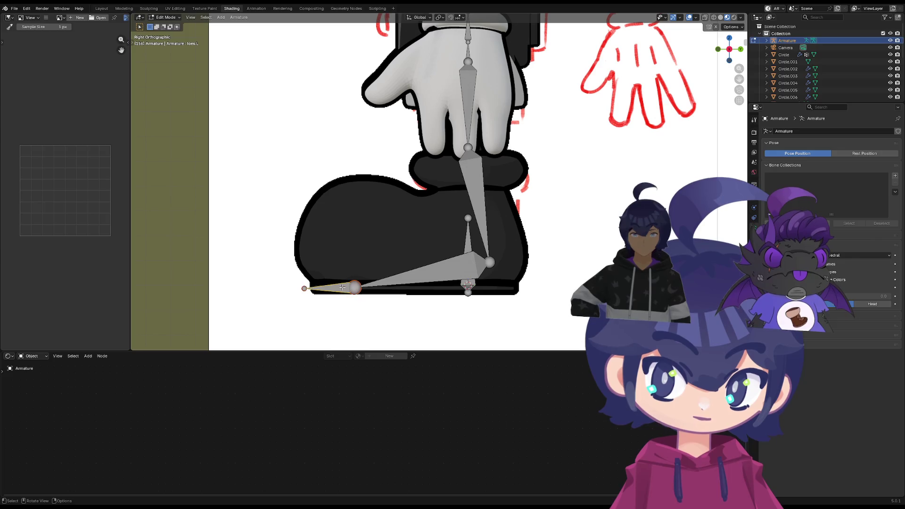
key(g)
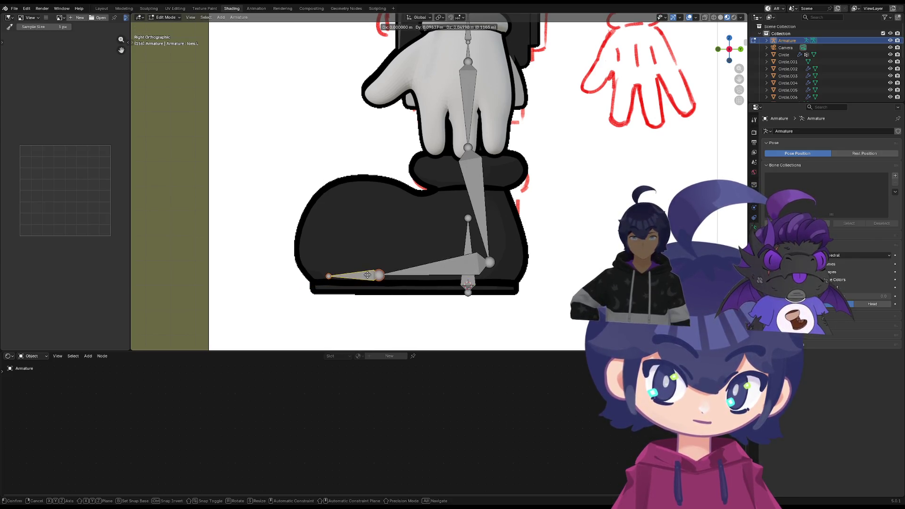
click(372, 273)
Raise the ankle joint and upper leg head, and fine-tune the toe/foot joint
drag(493, 262, 491, 229)
drag(339, 274, 327, 274)
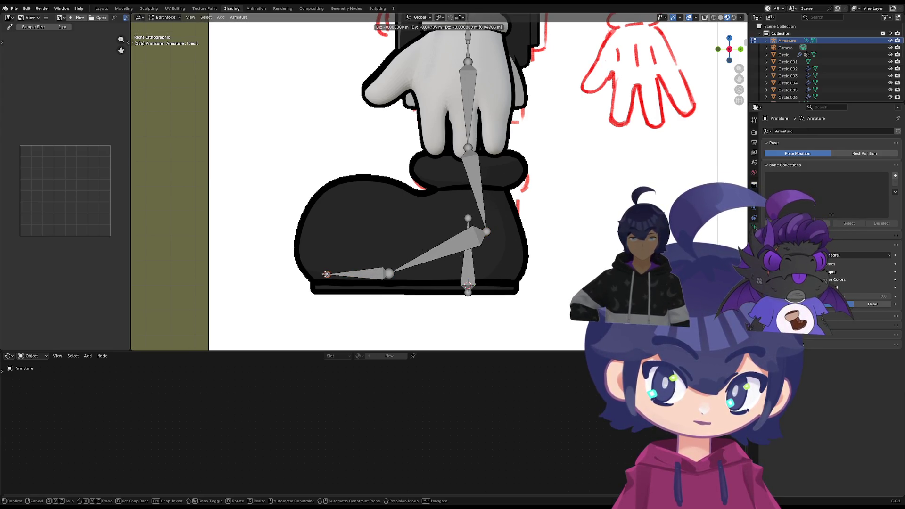
click(398, 267)
drag(397, 268, 411, 271)
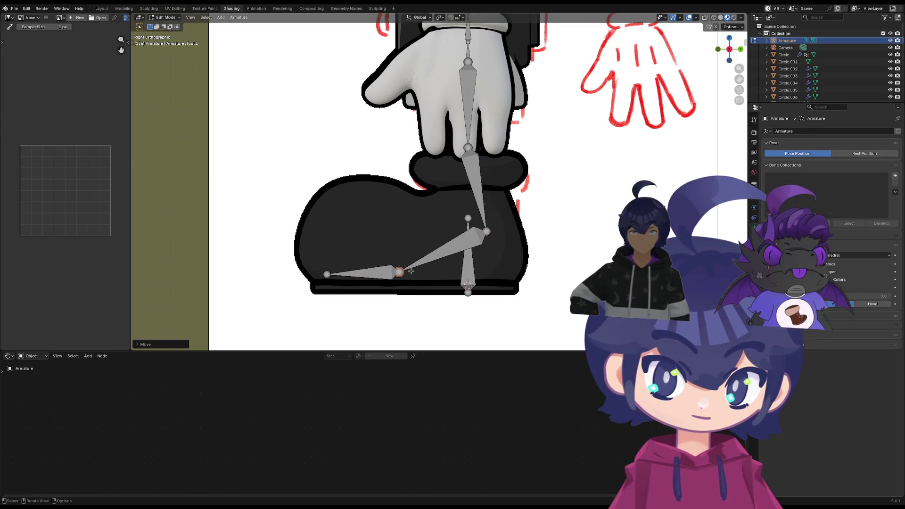
drag(489, 228, 487, 222)
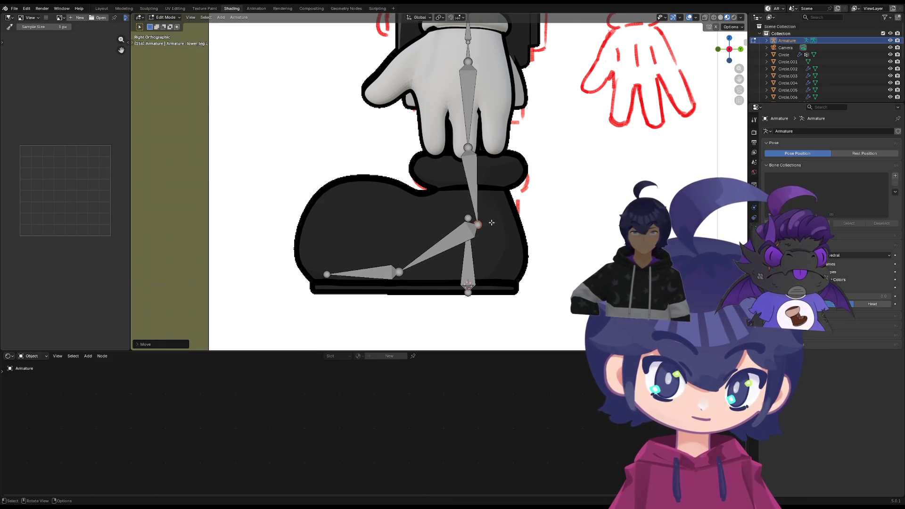
scroll(395, 243, down, 1)
middle_drag(395, 243, 471, 274)
drag(466, 84, 468, 61)
mouse_move(434, 269)
middle_down()
mouse_move(438, 276)
mouse_move(458, 144)
mouse_move(530, 122)
mouse_move(482, 95)
mouse_move(476, 163)
middle_up()
scroll(476, 163, up, 5)
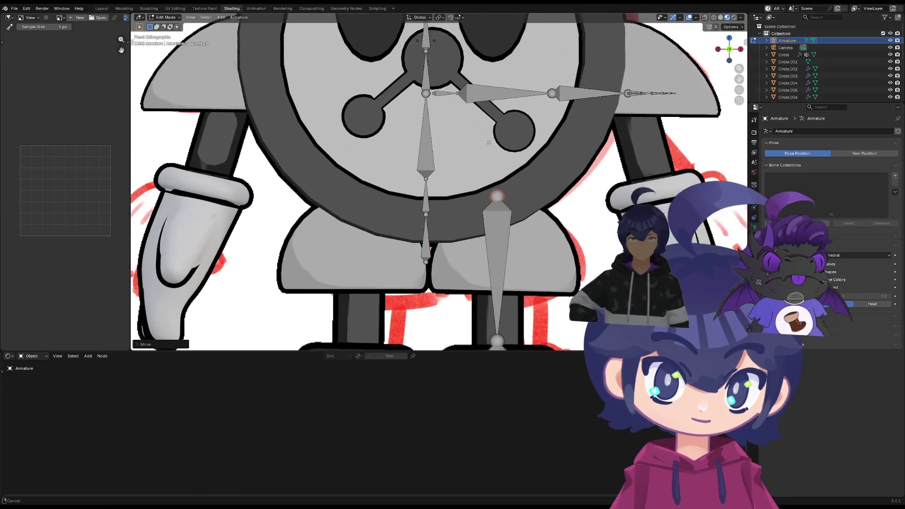
Select the spine and left-leg bones down to the feet and slide them along X
scroll(476, 162, down, 4)
scroll(464, 210, down, 2)
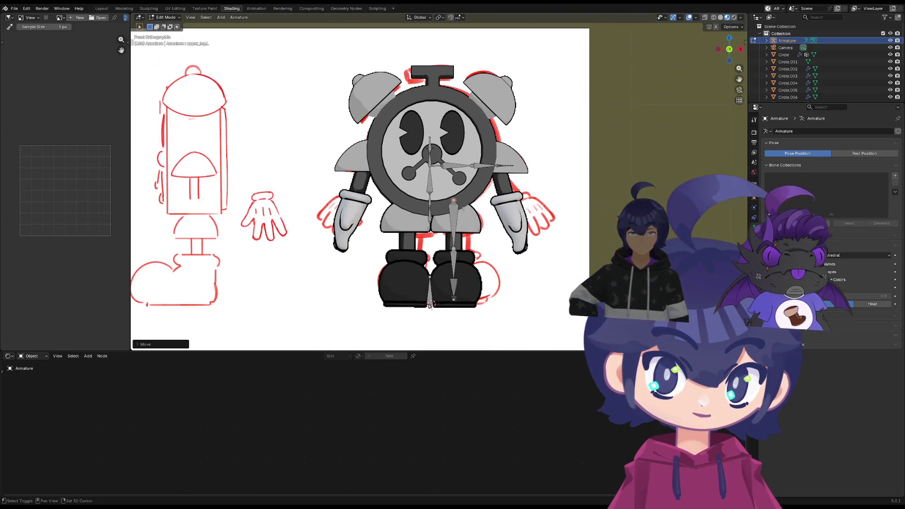
drag(418, 97, 434, 177)
drag(444, 232, 439, 307)
scroll(442, 255, up, 4)
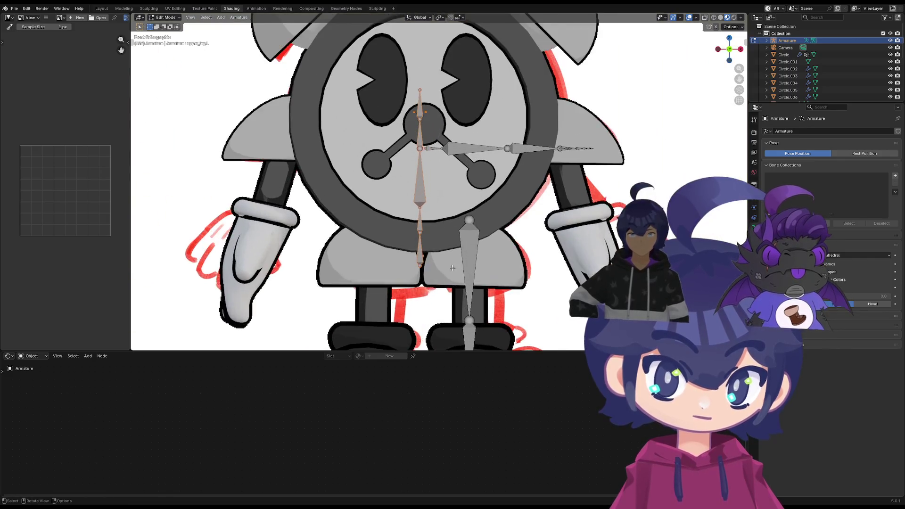
key(g)
key(x)
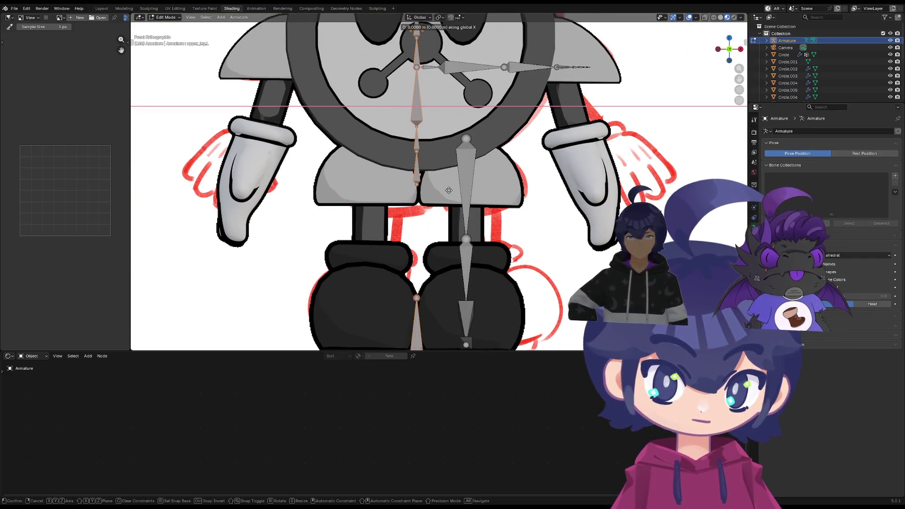
click(449, 189)
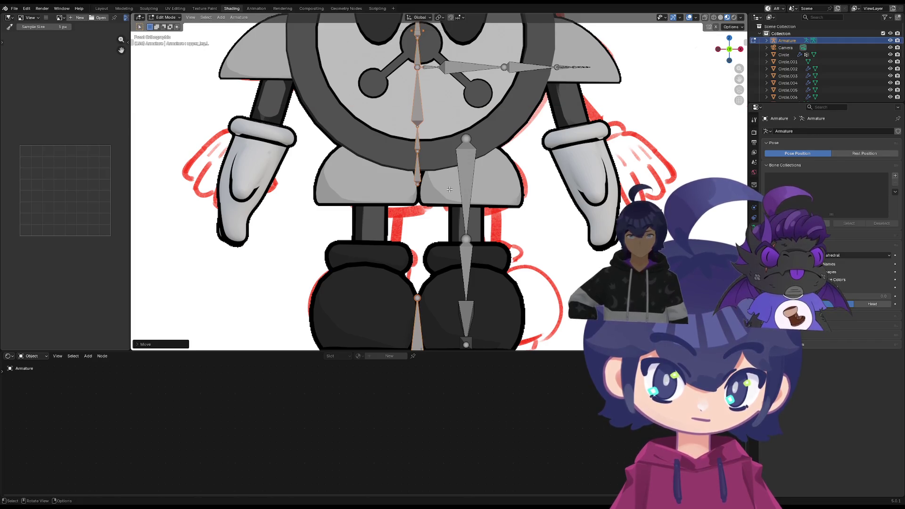
Nudge the chain slightly further along X and raise it to the clock's centre
shift+middle_drag(426, 141, 417, 189)
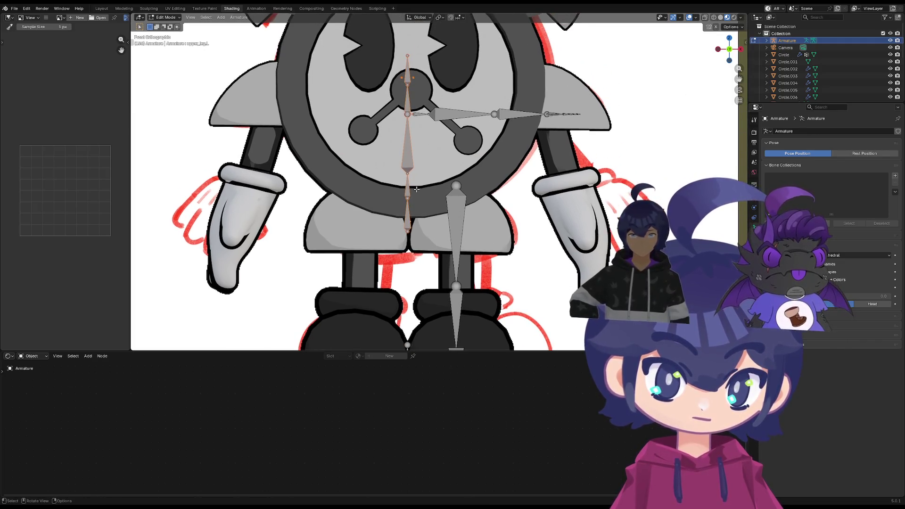
key(g)
key(x)
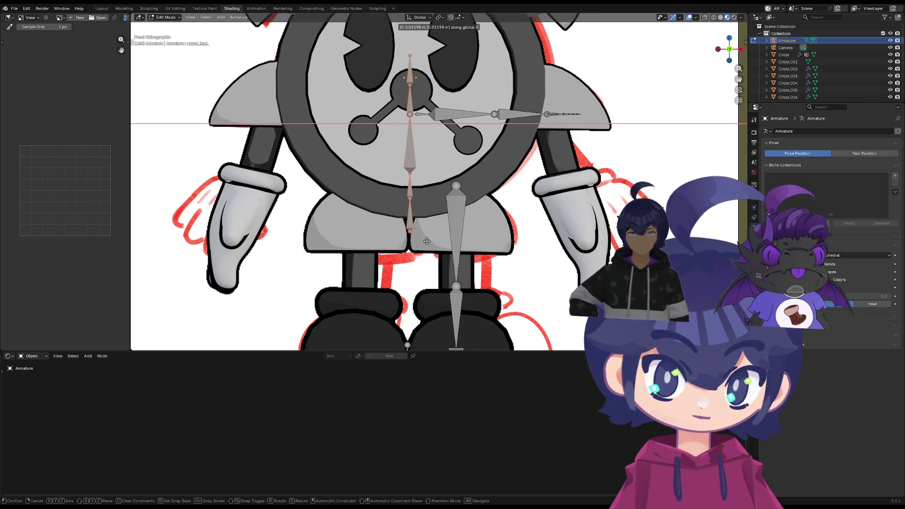
click(426, 241)
scroll(429, 241, down, 1)
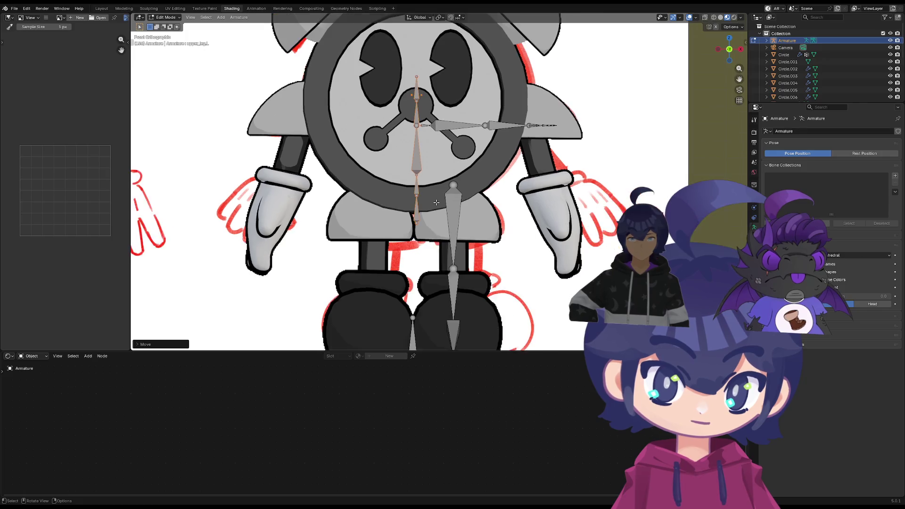
shift+scroll(439, 238, up, 2)
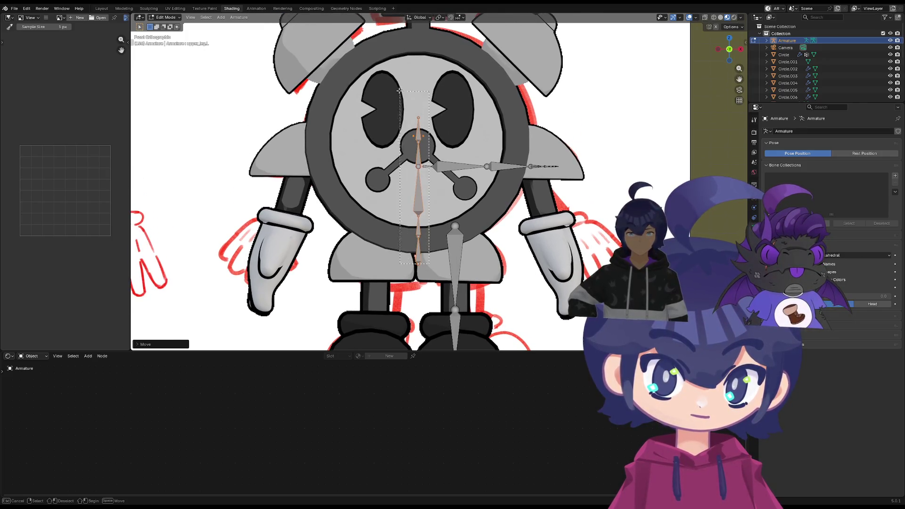
key(g)
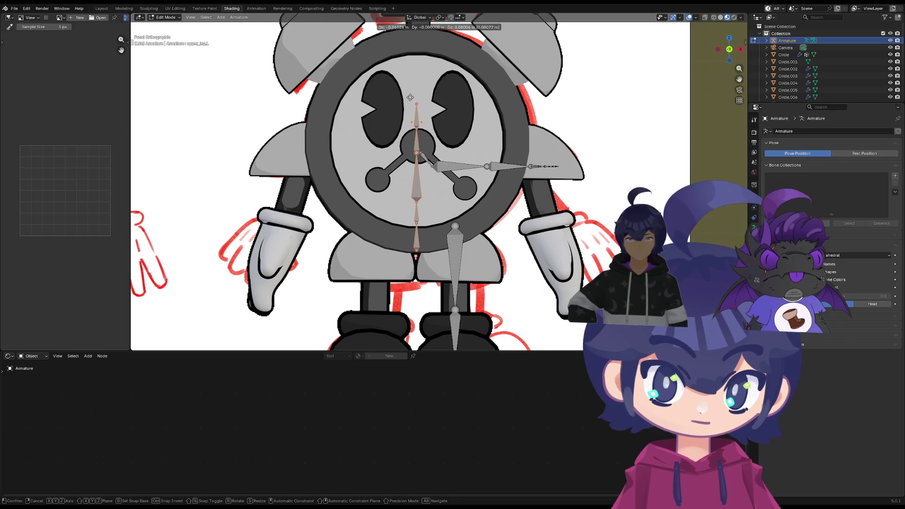
click(410, 96)
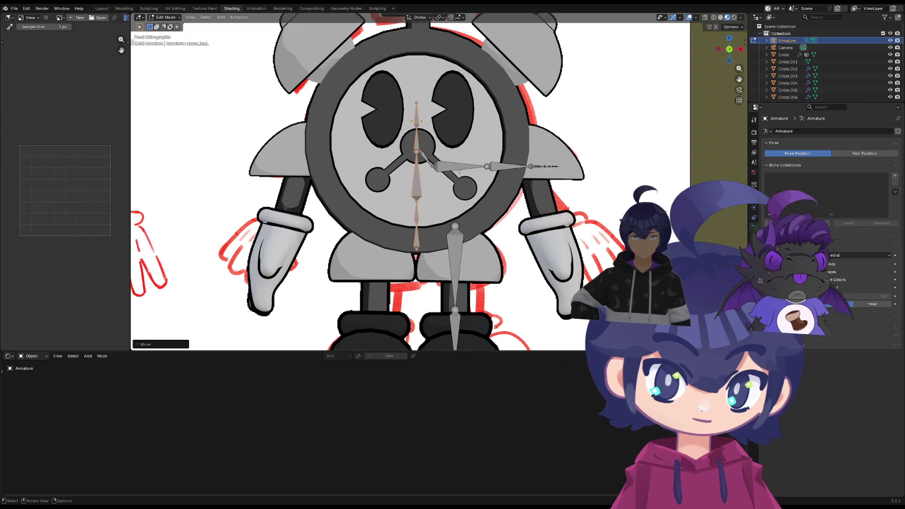
click(427, 159)
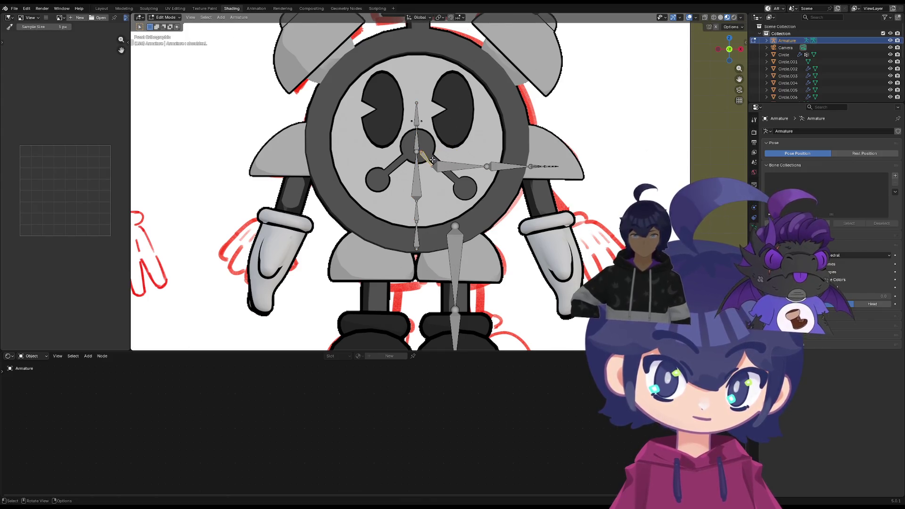
Move the left arm chain up beside the clock's right edge
key(g)
click(530, 155)
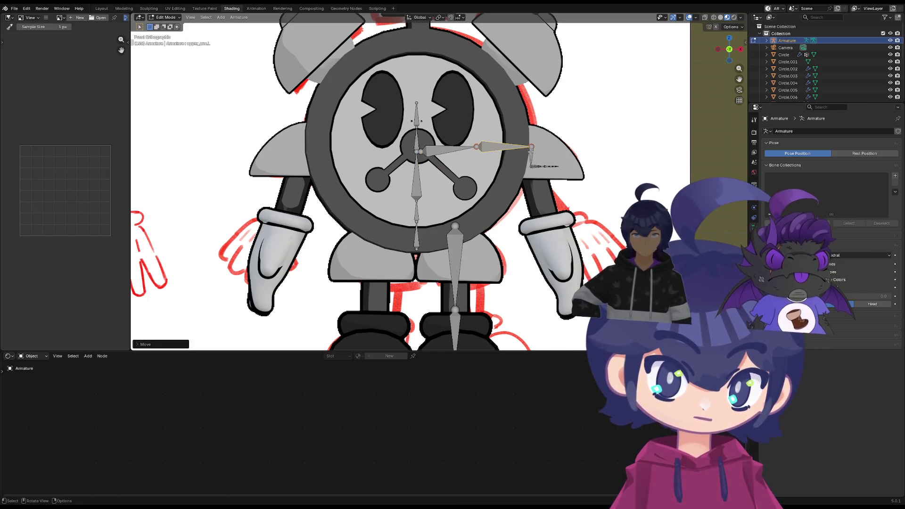
click(483, 150)
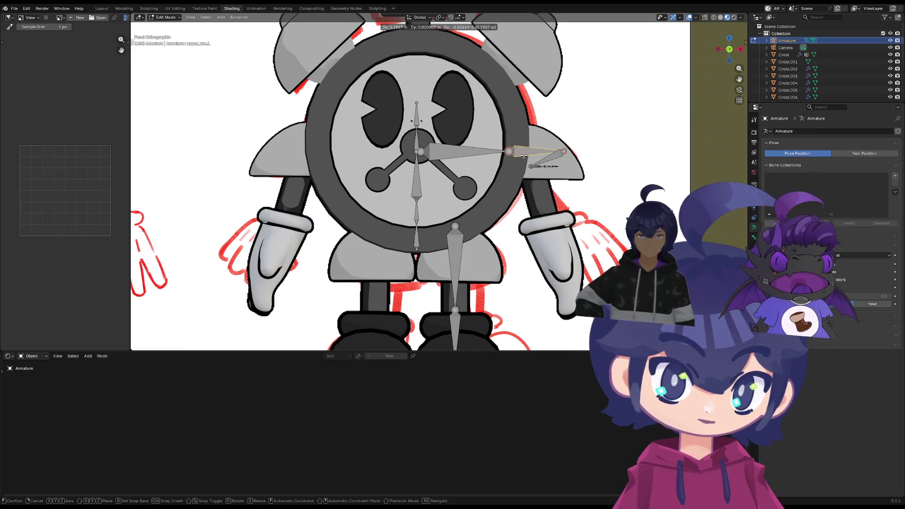
key(e)
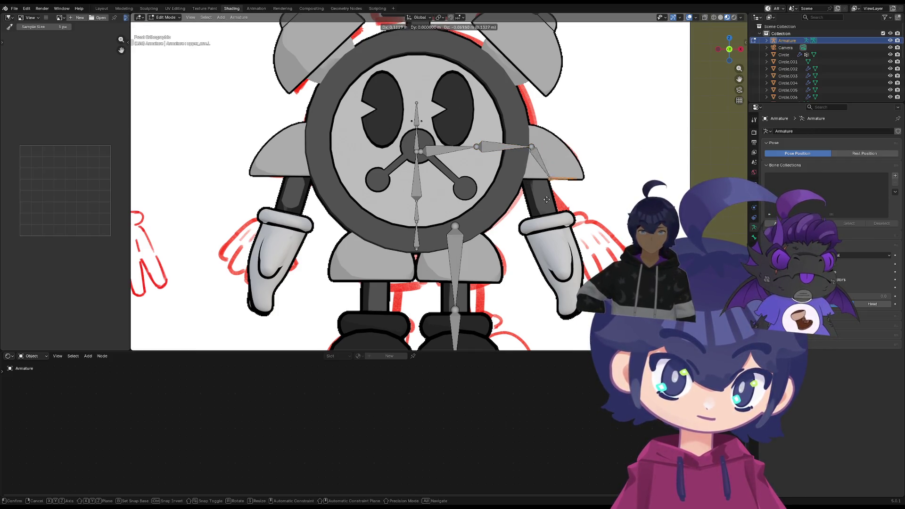
key(Escape)
Swing the forearm and hand bones down at the left glove and resize the forearm
click(568, 237)
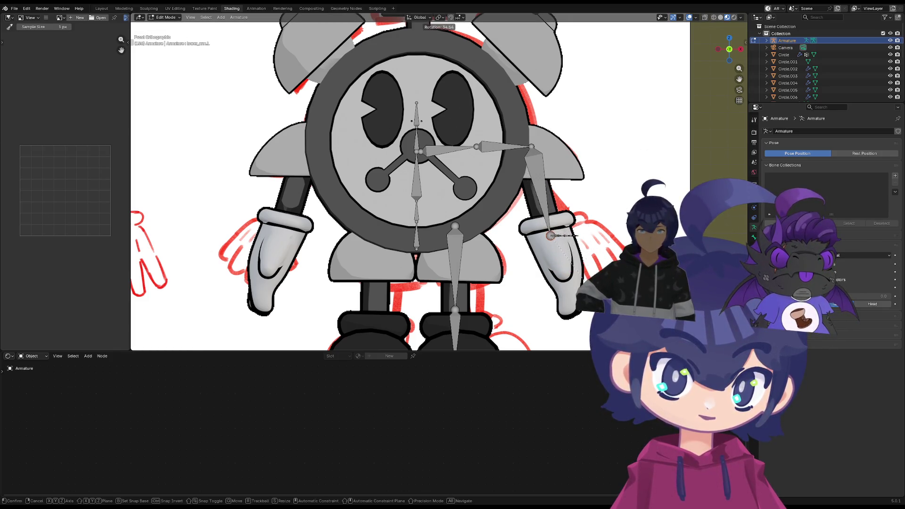
key(r)
key(x)
key(Escape)
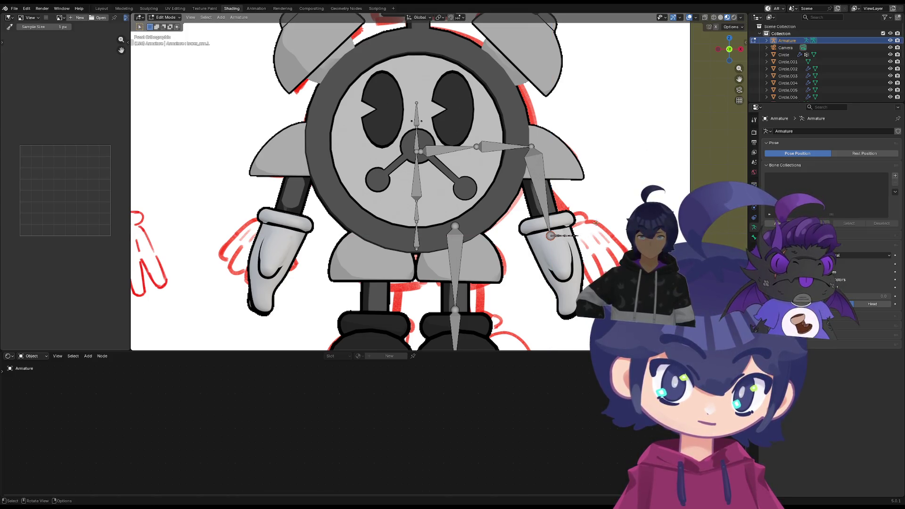
drag(611, 209, 553, 262)
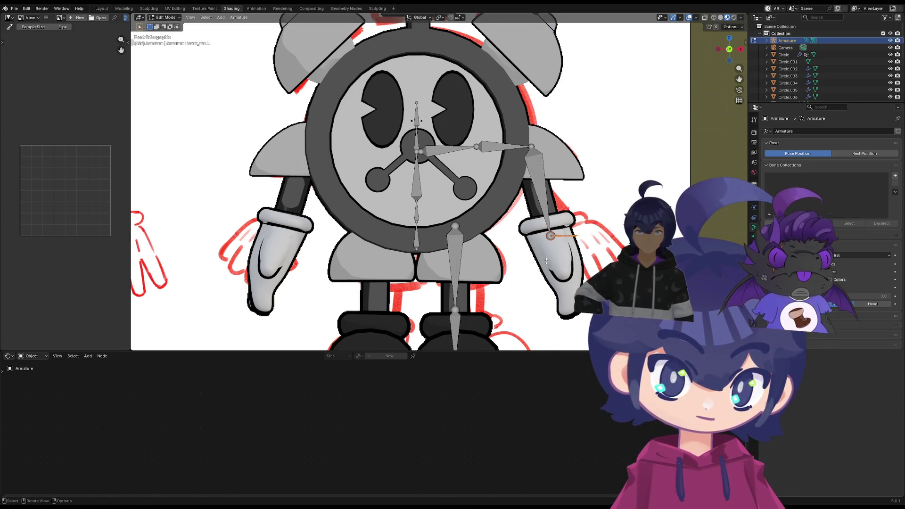
key(r)
key(x)
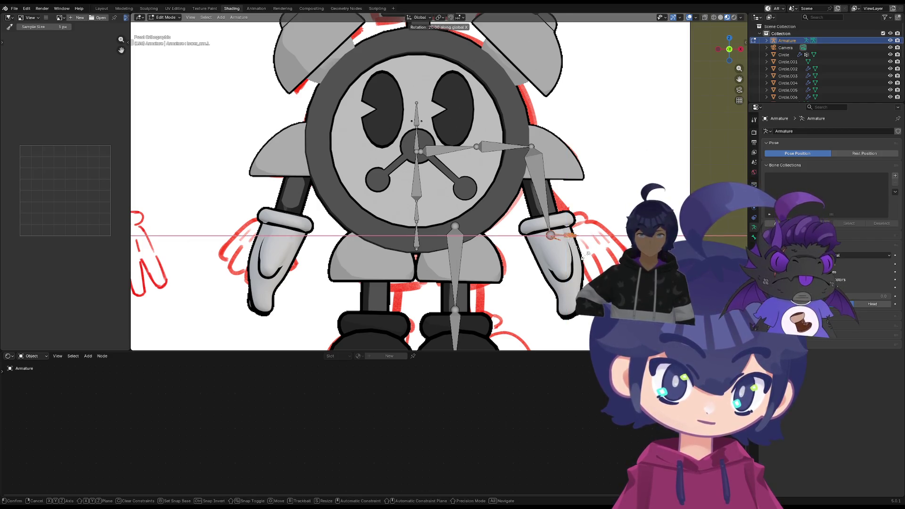
key(x)
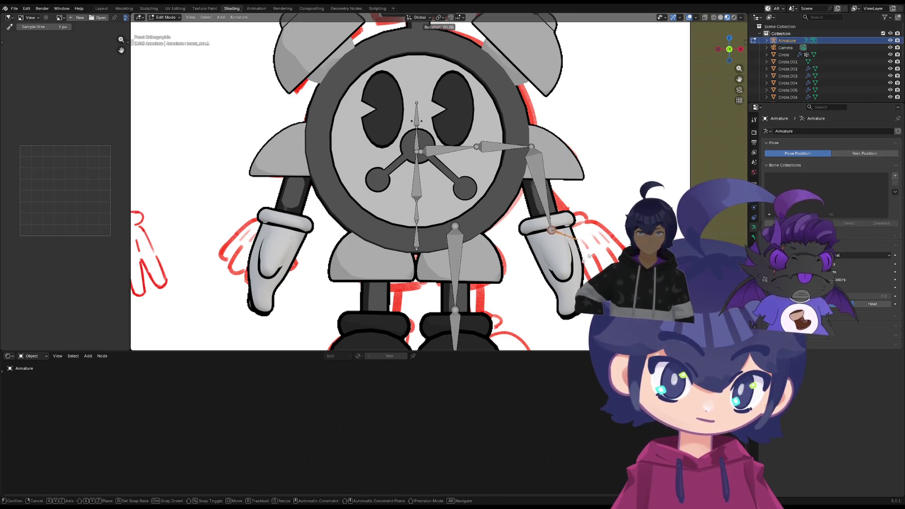
click(561, 273)
key(s)
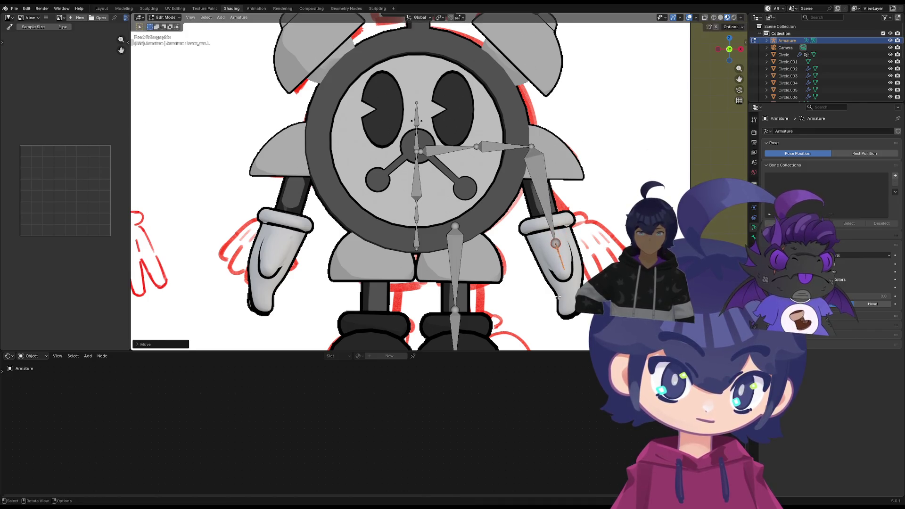
click(564, 252)
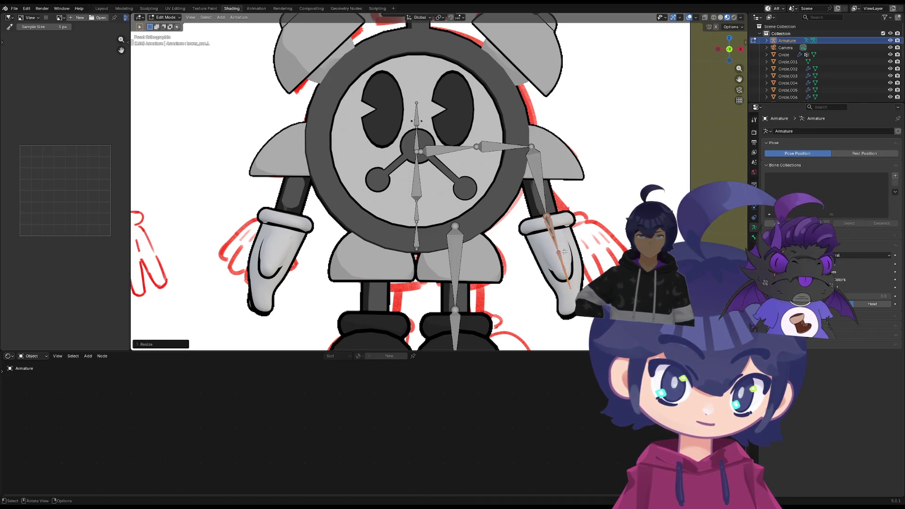
Shift the upper arm joint down-right and stretch the shoulder.L tail to meet it
click(545, 171)
key(g)
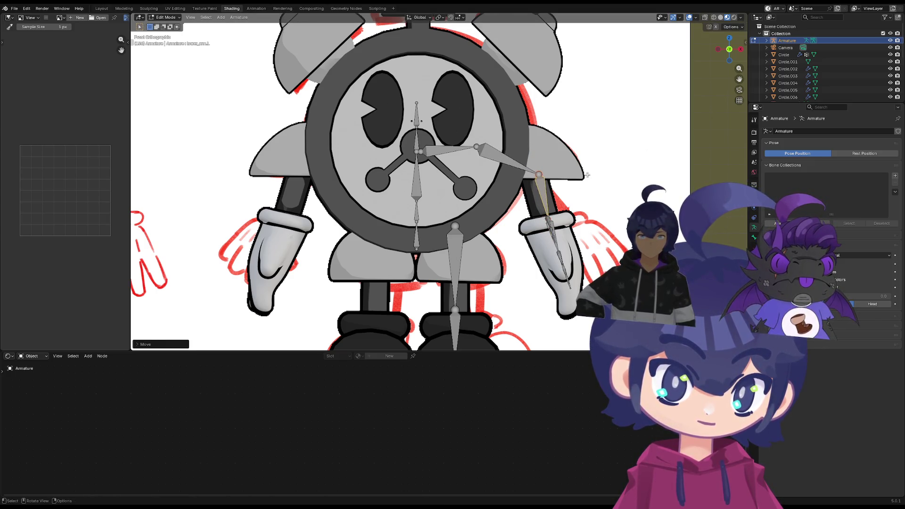
click(575, 190)
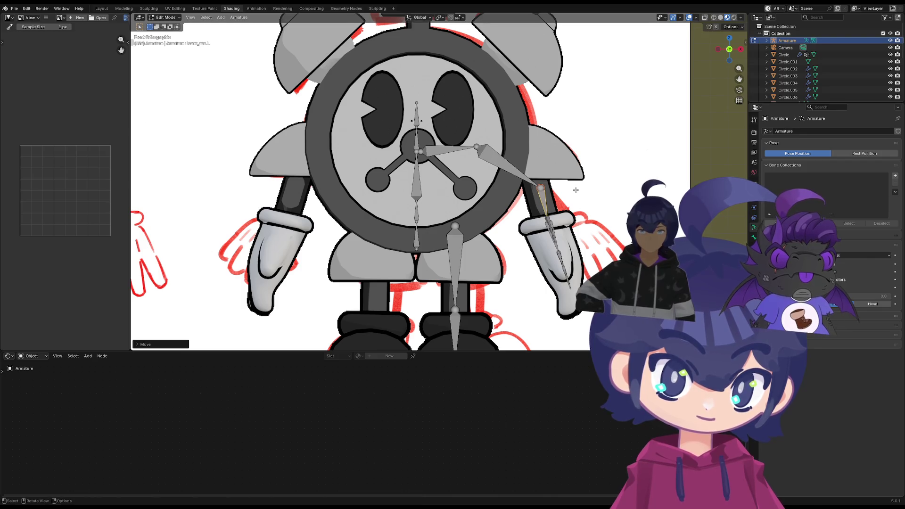
click(477, 148)
key(g)
click(548, 152)
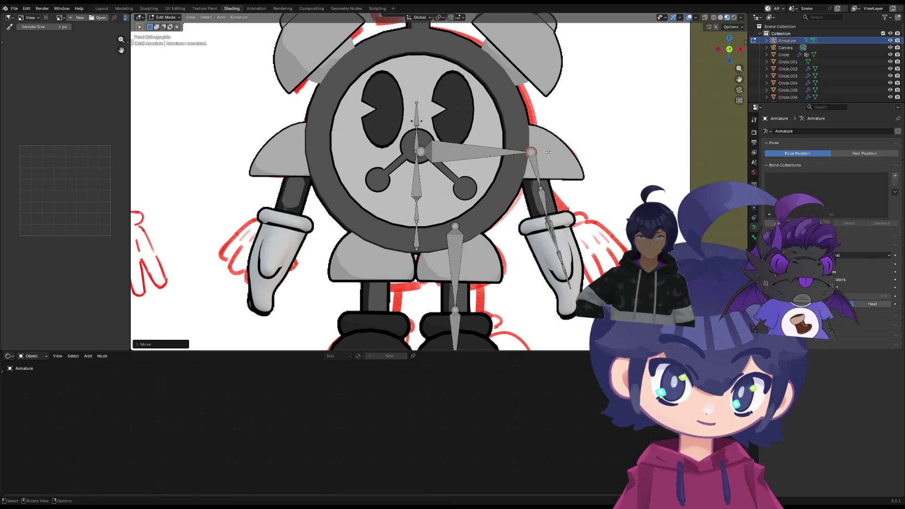
click(423, 231)
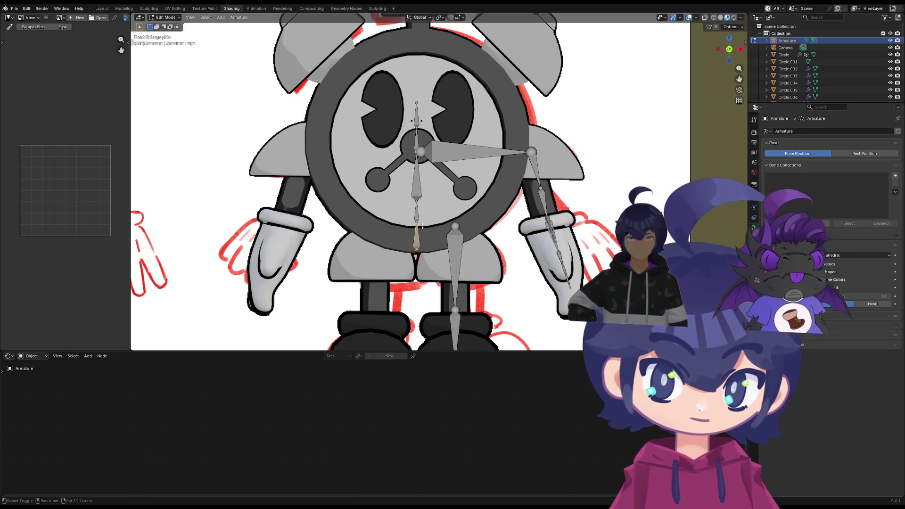
shift+middle_drag(426, 240, 464, 170)
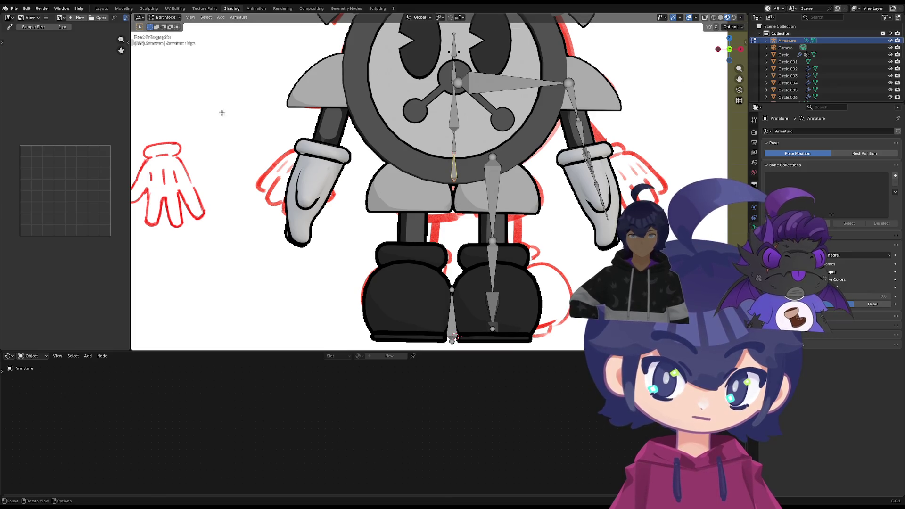
Switch the armature to Pose Mode, test-move the left foot bone, then select bones near the clock top
click(174, 19)
click(175, 42)
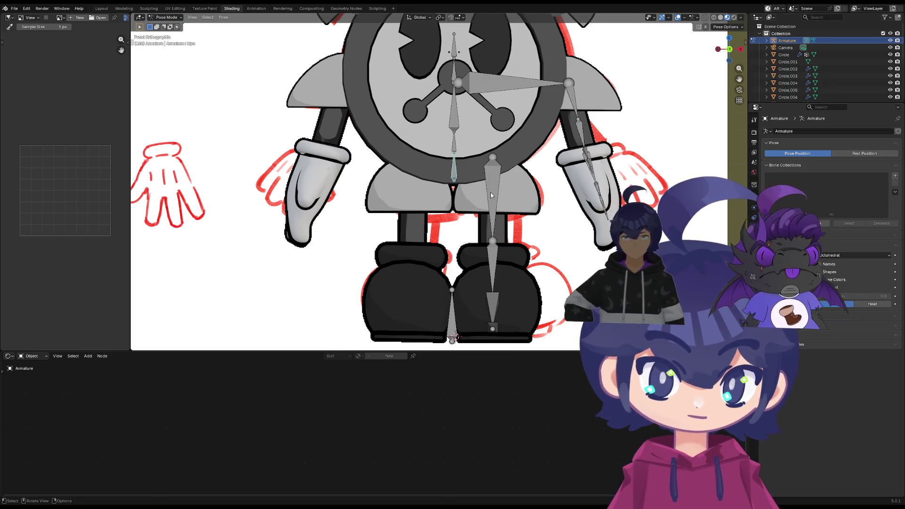
click(451, 296)
key(g)
click(449, 295)
right_click(452, 173)
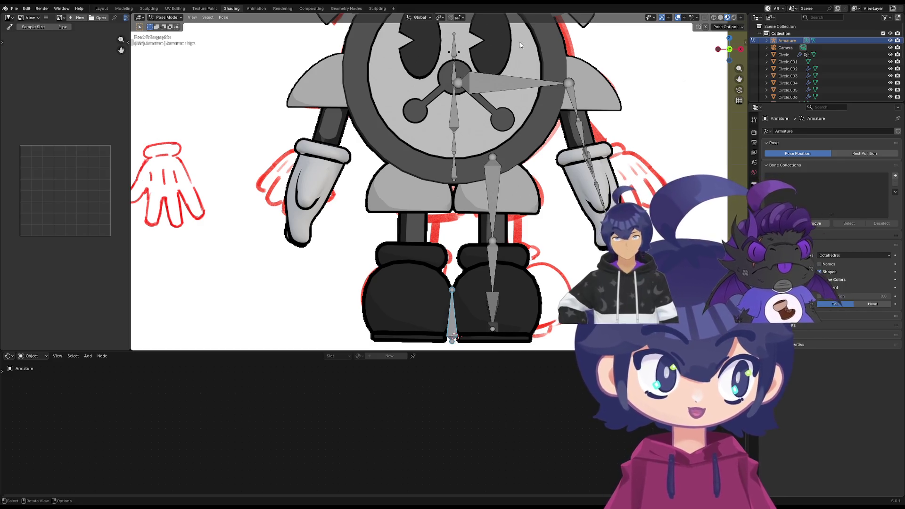
shift+scroll(462, 118, up, 5)
drag(468, 150, 433, 204)
In Edit Mode, extend the top spine bone's tip up to the clock's top handle
key(Tab)
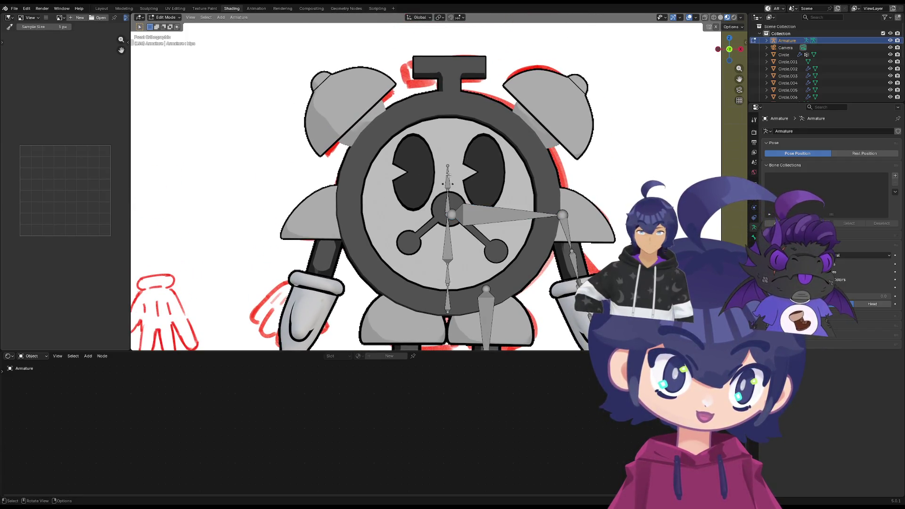
key(s)
key(Return)
key(g)
key(z)
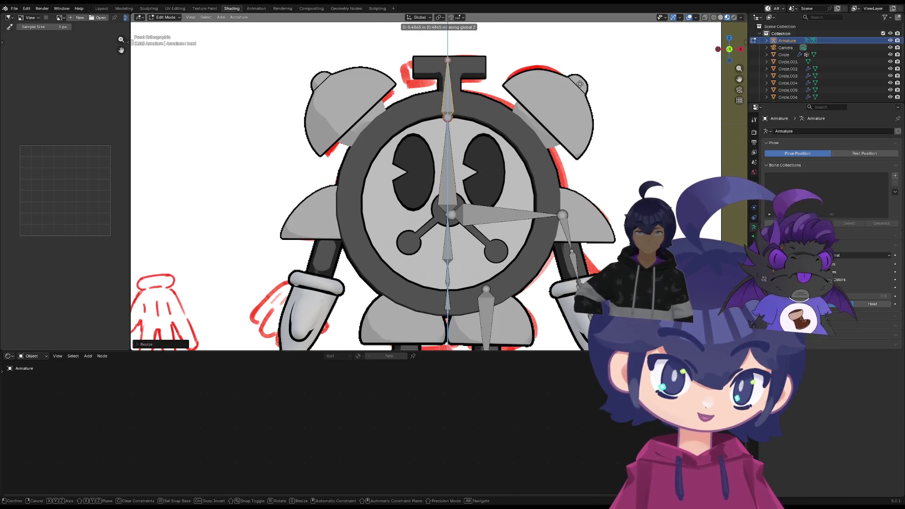
click(582, 80)
click(449, 238)
key(g)
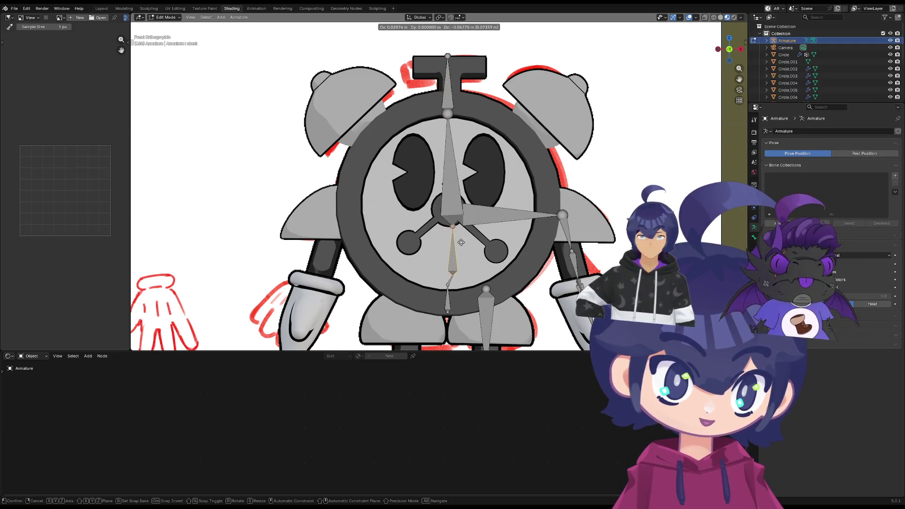
key(z)
key(Escape)
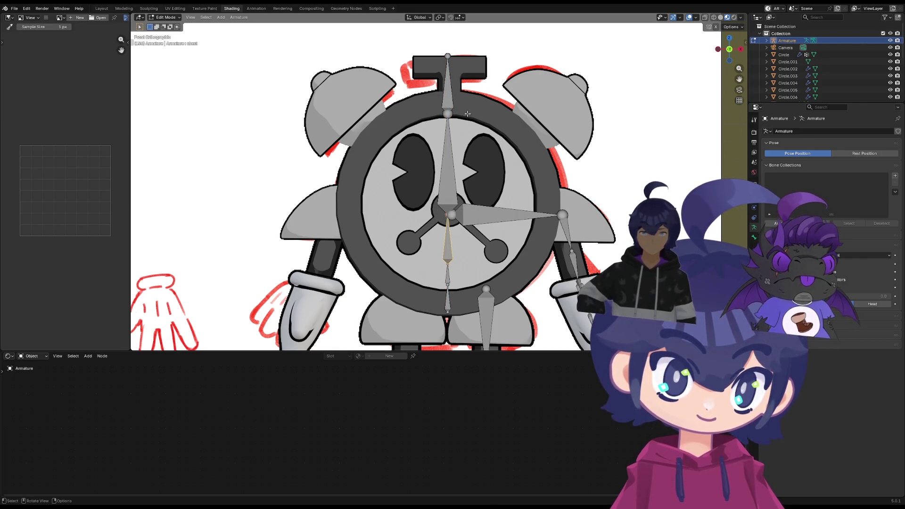
Reposition and shorten the head bone, then raise the neck joint slightly along Z
click(448, 92)
key(g)
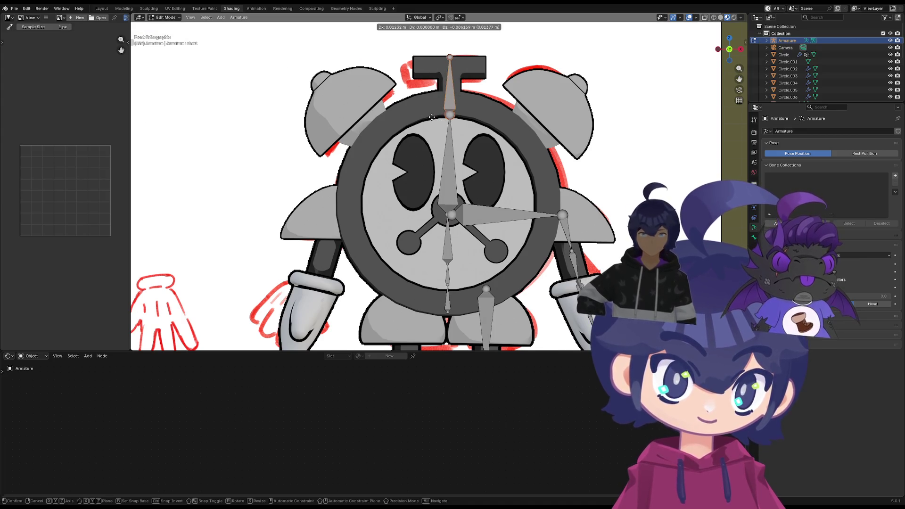
click(433, 116)
key(s)
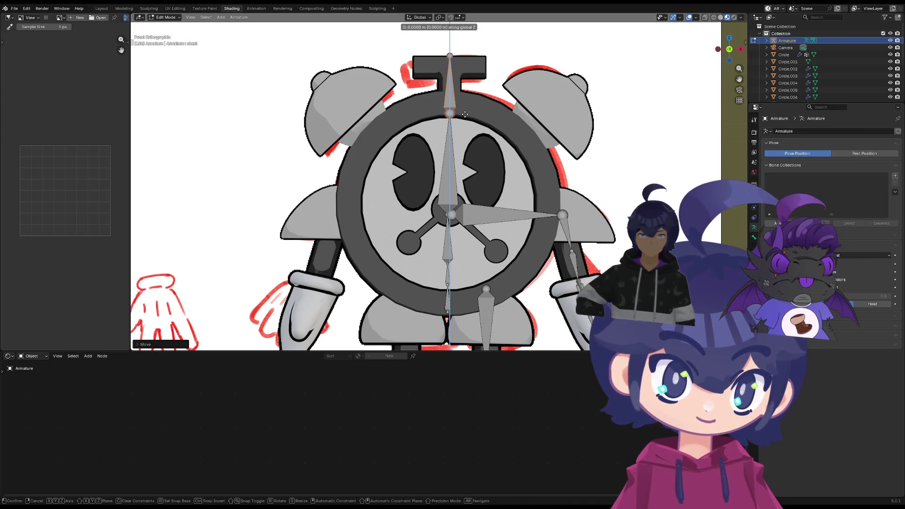
click(476, 107)
key(s)
click(485, 101)
key(g)
key(z)
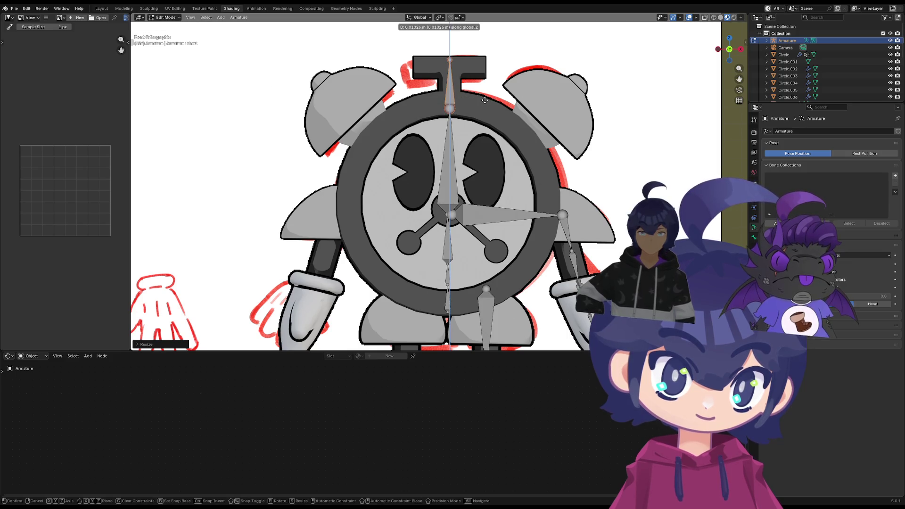
key(Escape)
click(454, 118)
key(g)
key(z)
click(456, 112)
Scale the chest bone down to make it shorter
shift+middle_drag(458, 242, 423, 182)
click(423, 182)
key(s)
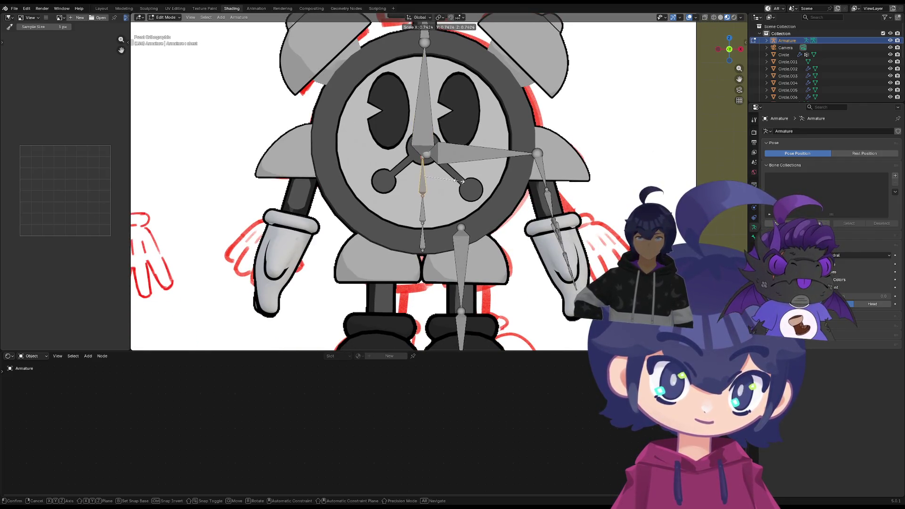
click(465, 183)
click(431, 223)
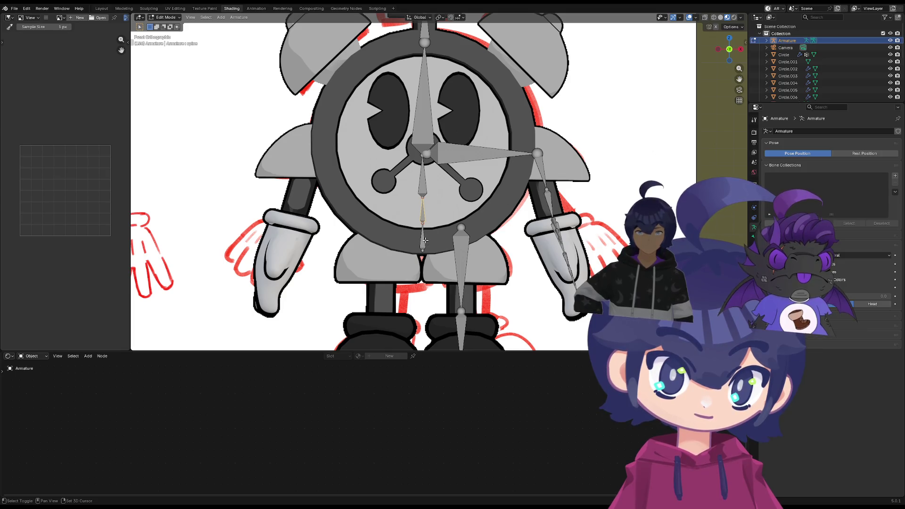
scroll(426, 237, down, 2)
In Pose Mode, test-rotate the hips and chest bones, cancelling each rotation so the rig stays unchanged
key(ctrl+Tab)
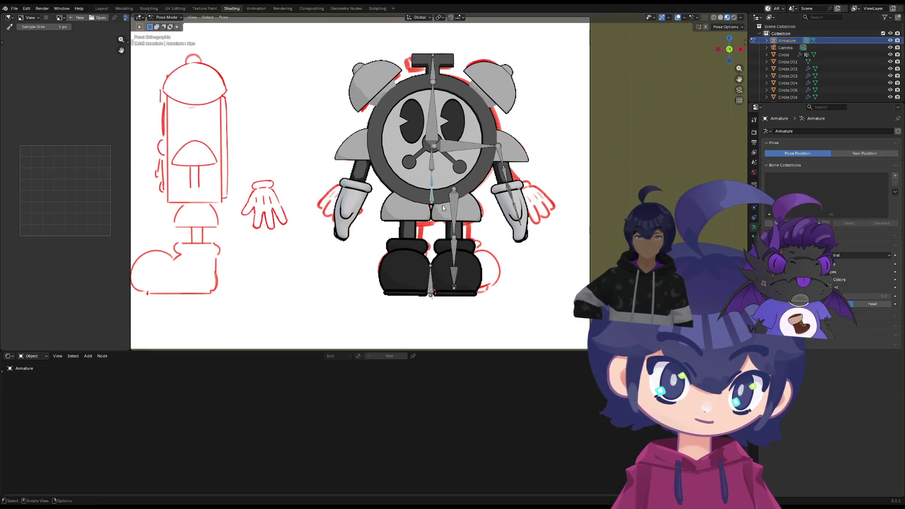
scroll(442, 222, up, 3)
scroll(434, 264, up, 1)
shift+scroll(423, 306, down, 3)
mouse_move(431, 302)
middle_down()
mouse_move(415, 279)
mouse_move(471, 273)
middle_up()
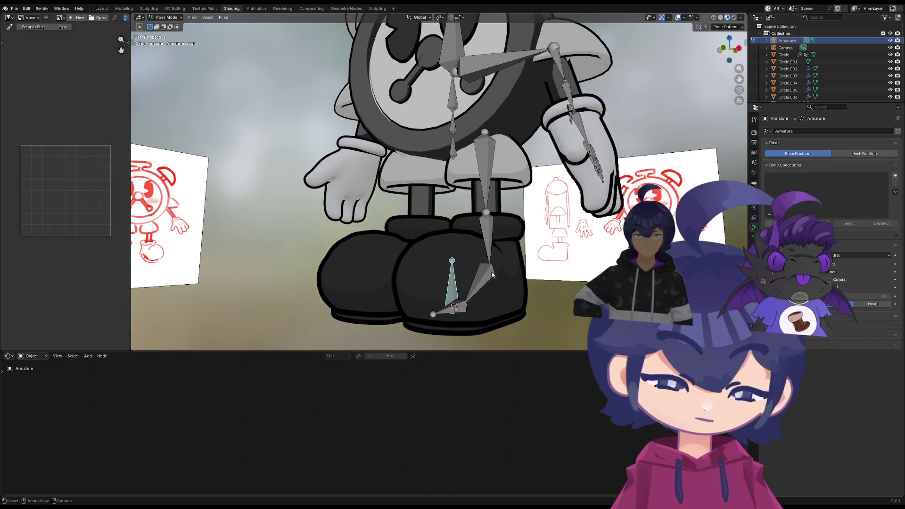
click(459, 145)
key(r)
key(Escape)
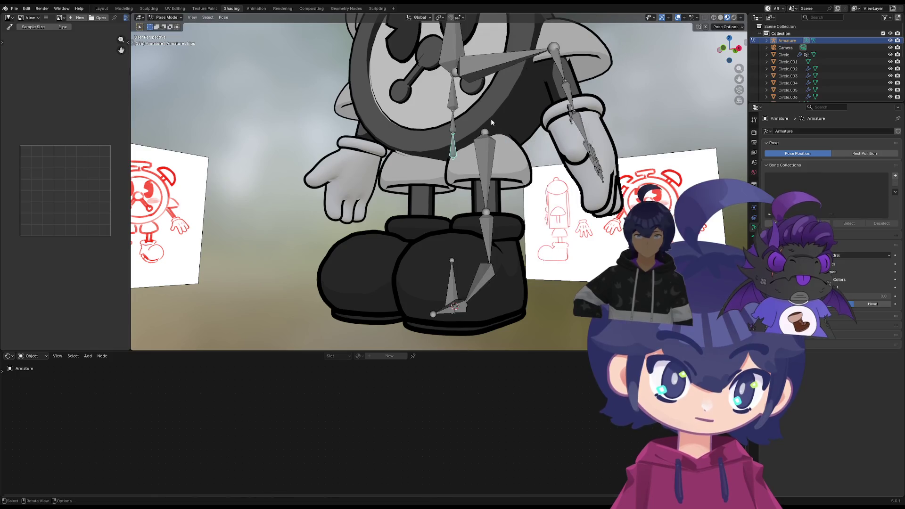
key(r)
key(Escape)
click(470, 108)
key(r)
key(Escape)
scroll(457, 120, up, 8)
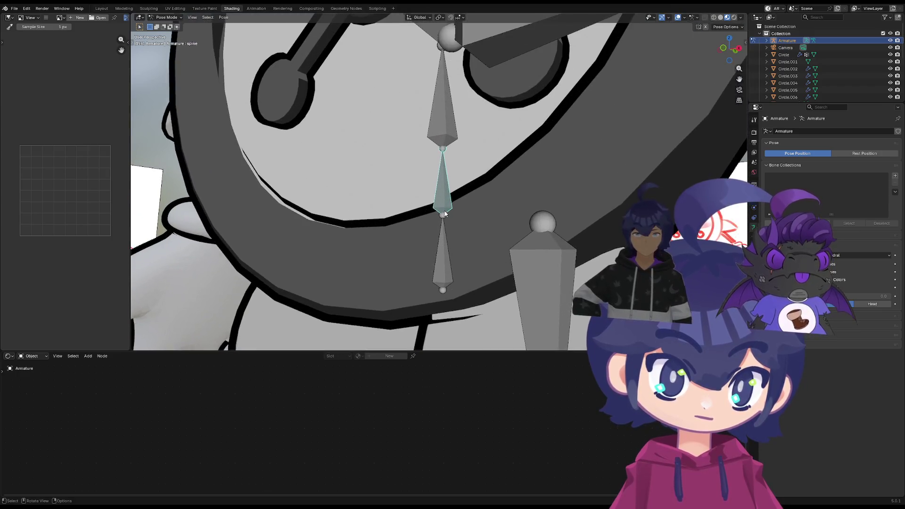
scroll(446, 213, down, 5)
In Front view, select the chest bone below the hub in Edit Mode and bring up its delete options
click(443, 185)
key(KP_1)
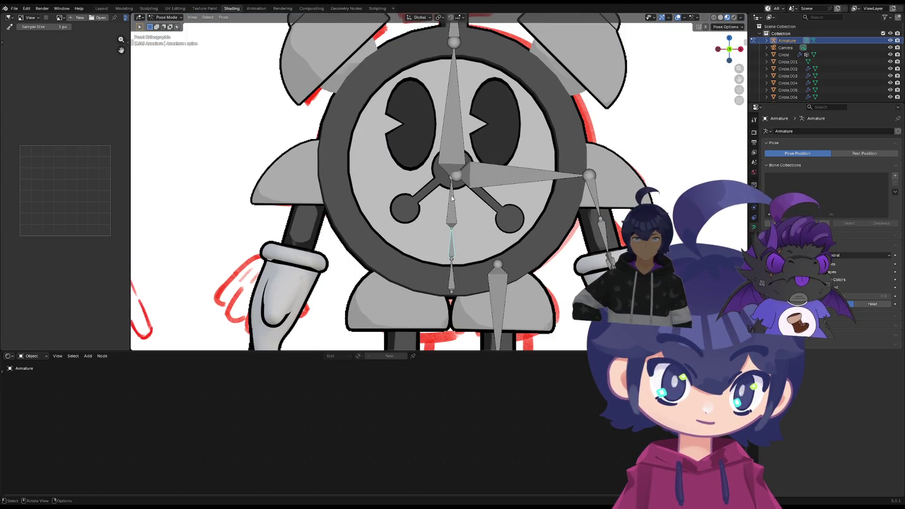
click(456, 221)
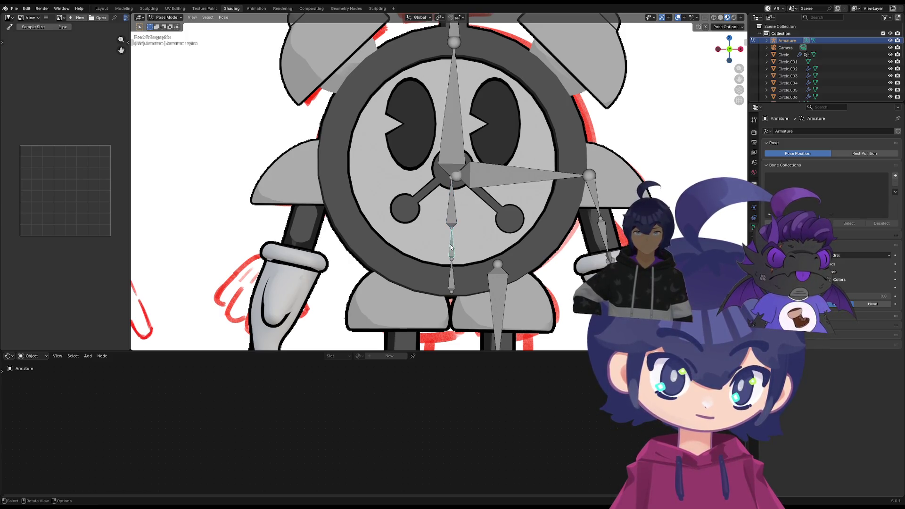
key(Tab)
key(x)
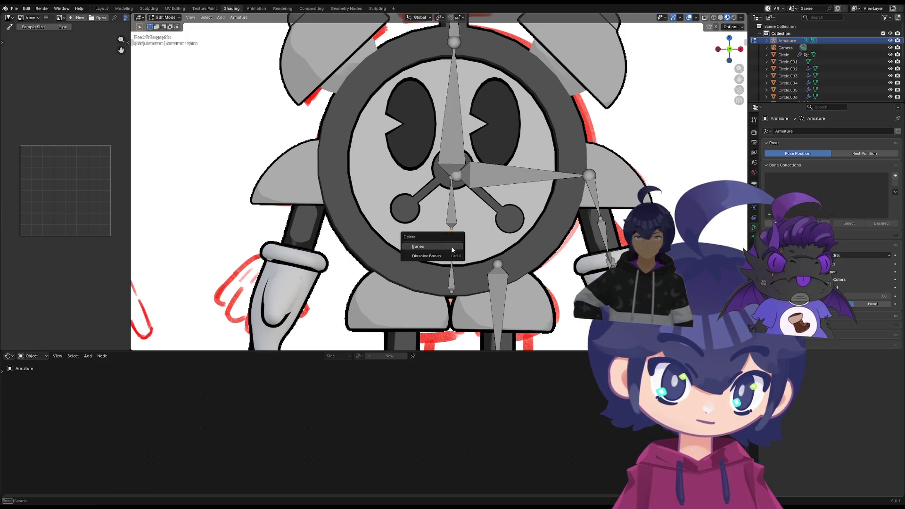